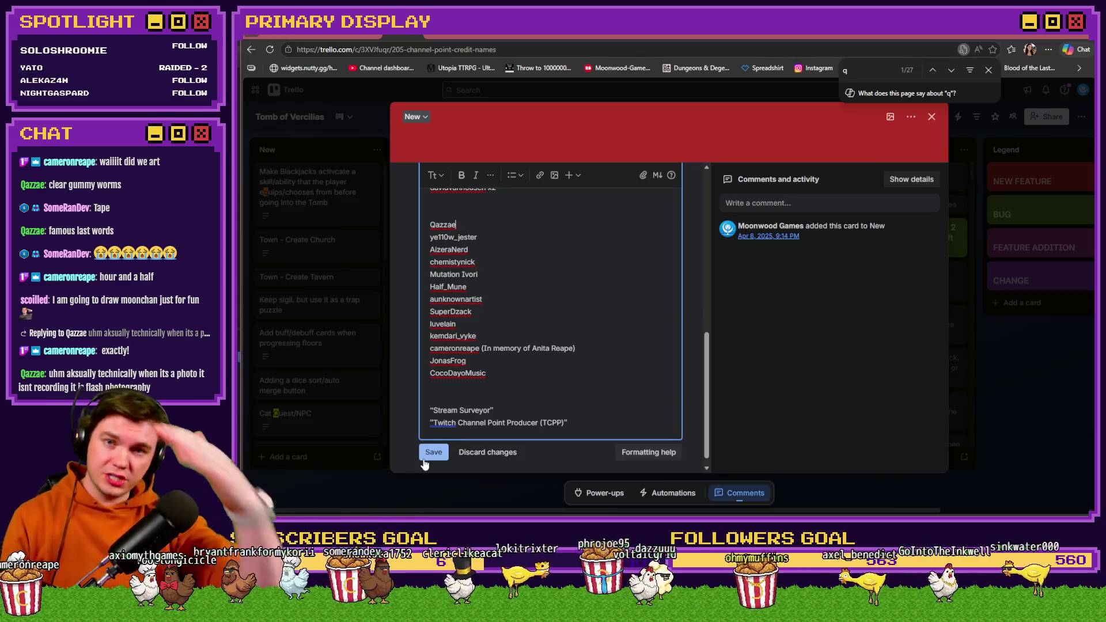
Step: Save the Channel Point Credit Names card's edited description and close the card
left_click(434, 452)
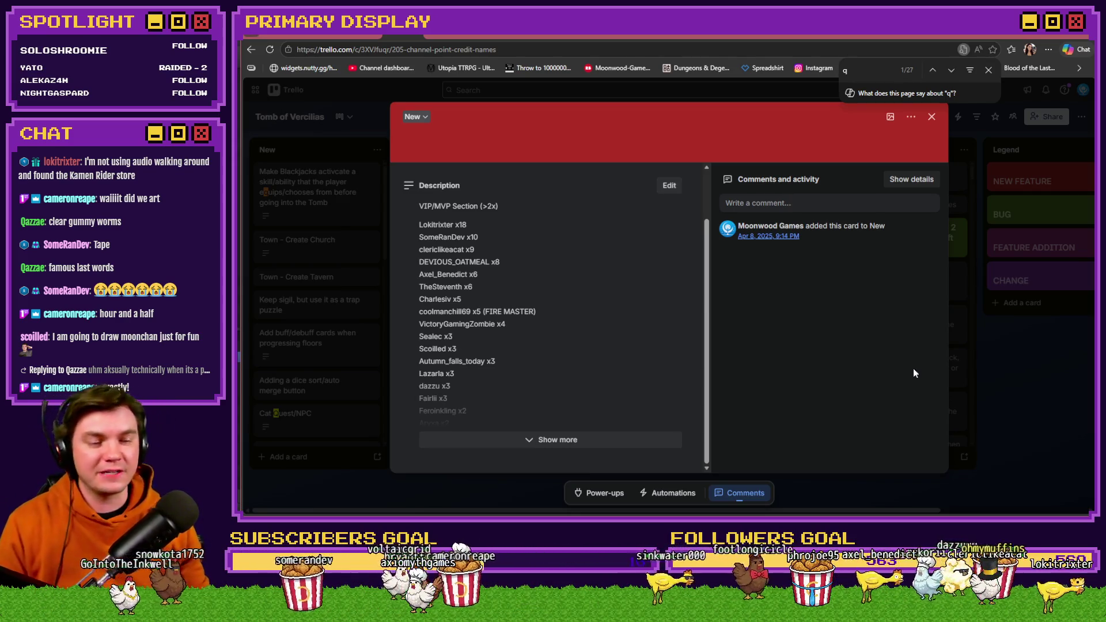
left_click(928, 118)
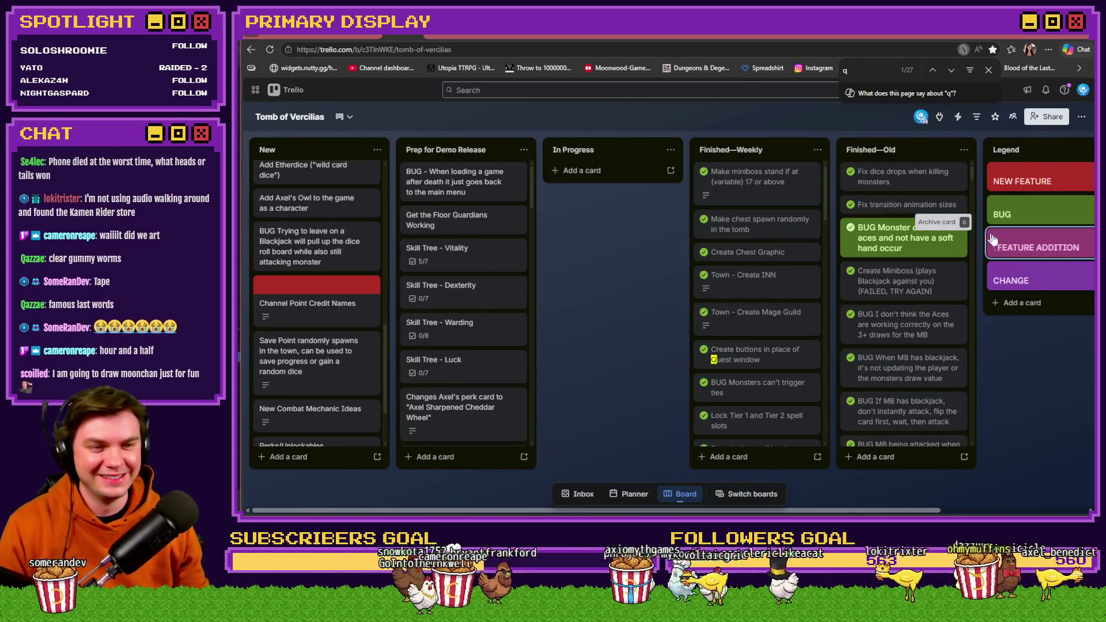
Step: Close the find bar, enlarge the Tomb of Vercilias board view, and switch to Discord
left_click(988, 70)
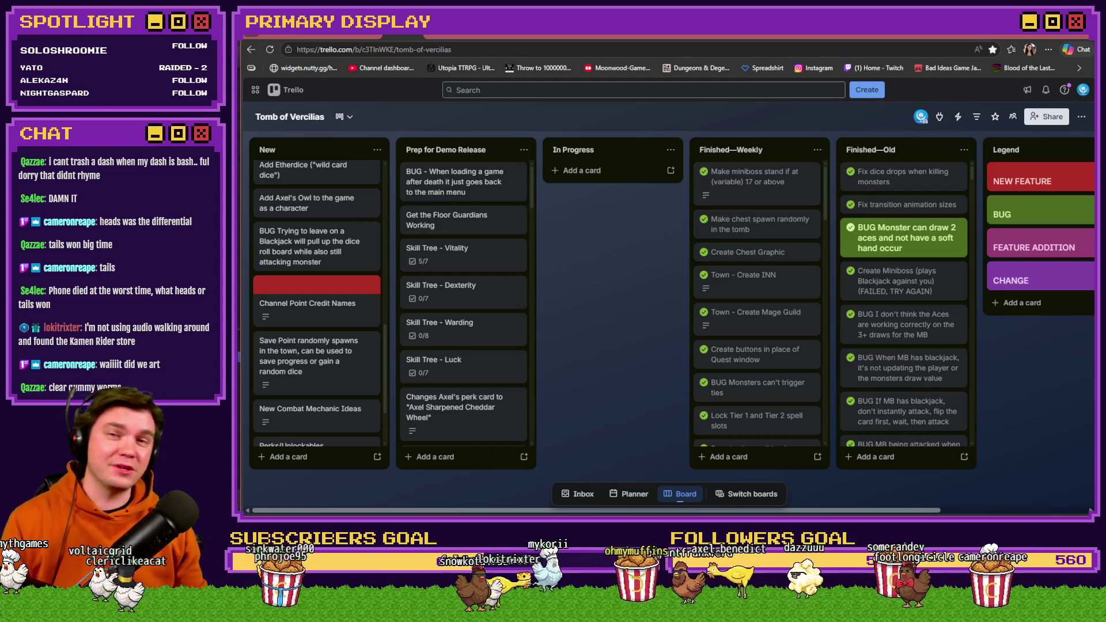
key("F5")
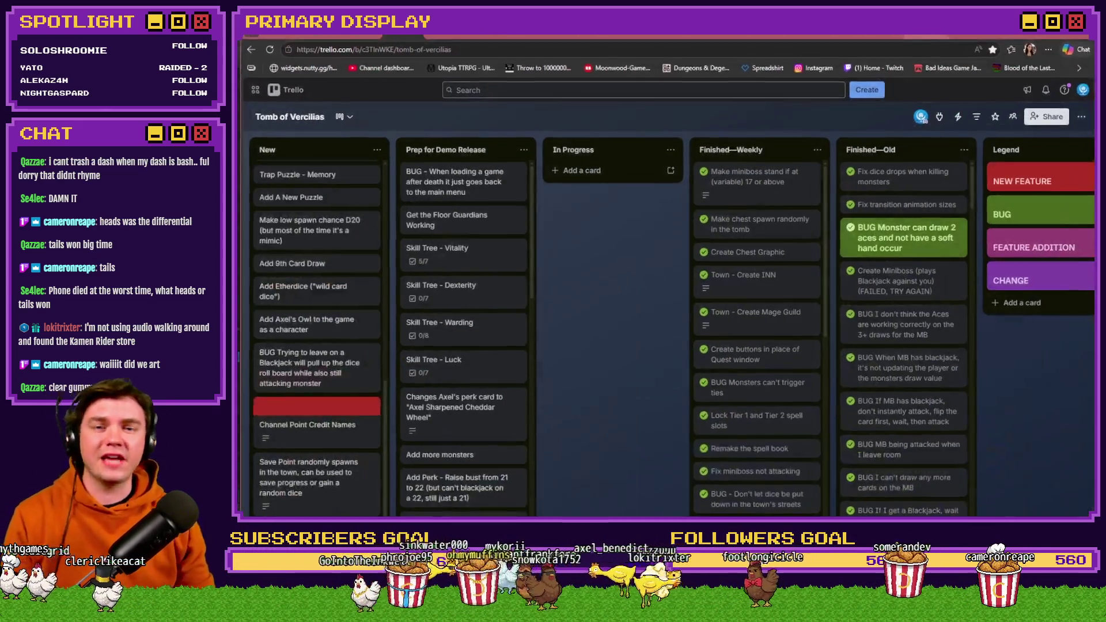
left_click(920, 34)
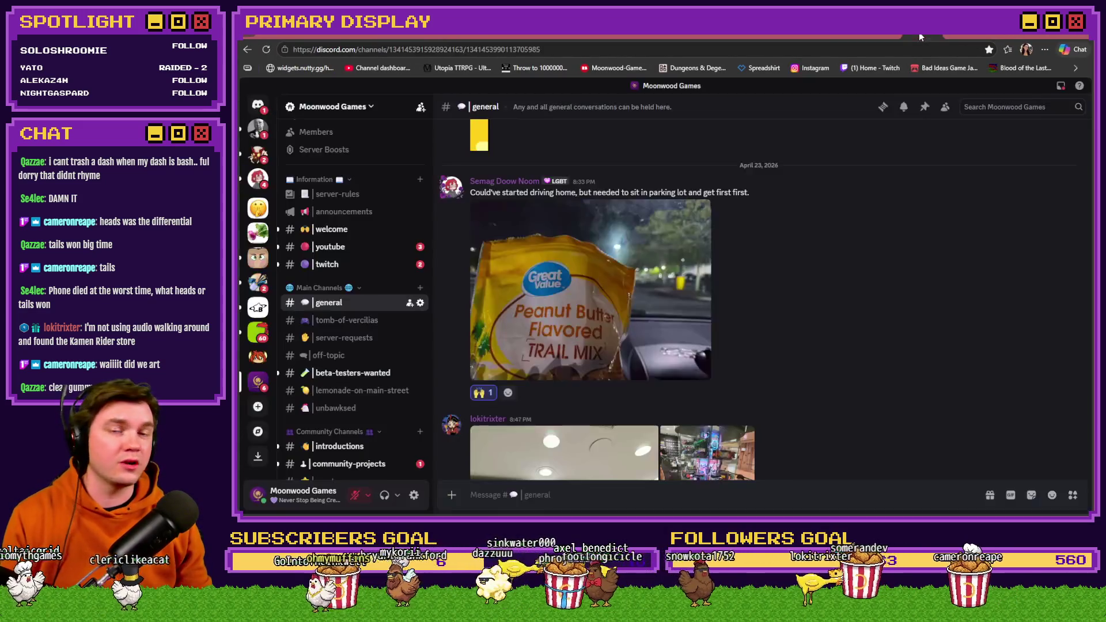
Step: Open the Moonwood Games #art channel and inspect the Fanart image zoomed in, hair to tail
scroll(362, 407, "down", 2)
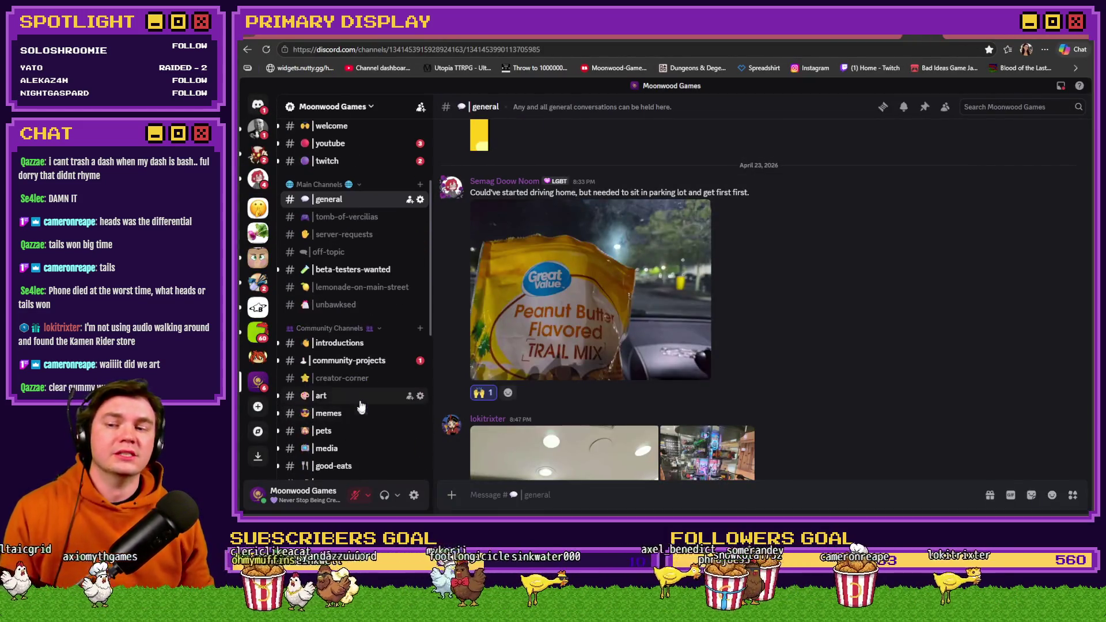
left_click(360, 398)
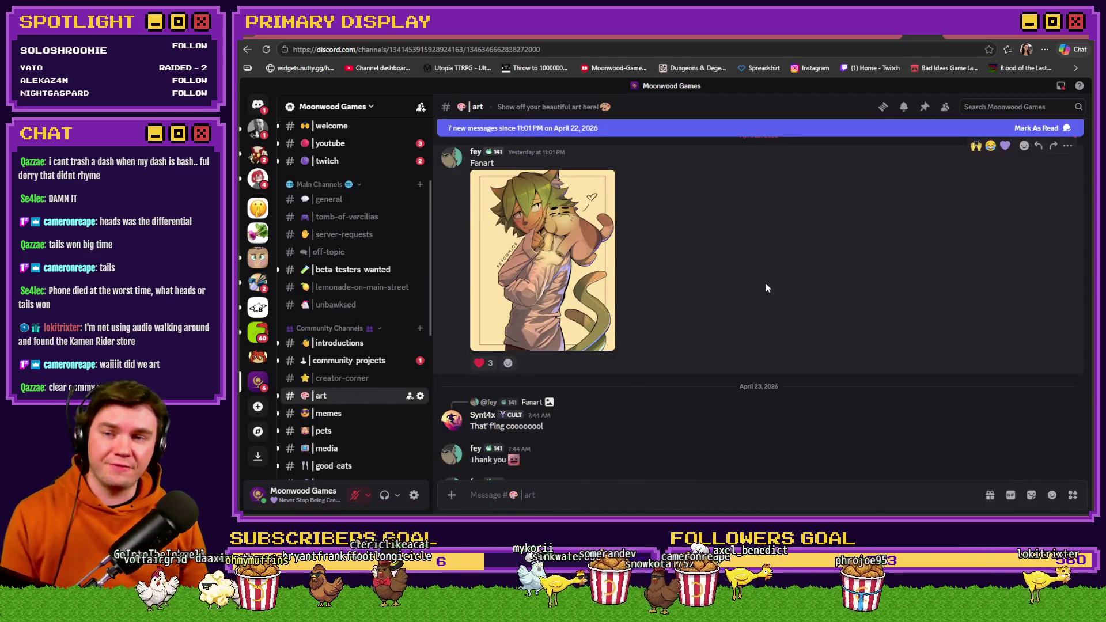
left_click(588, 287)
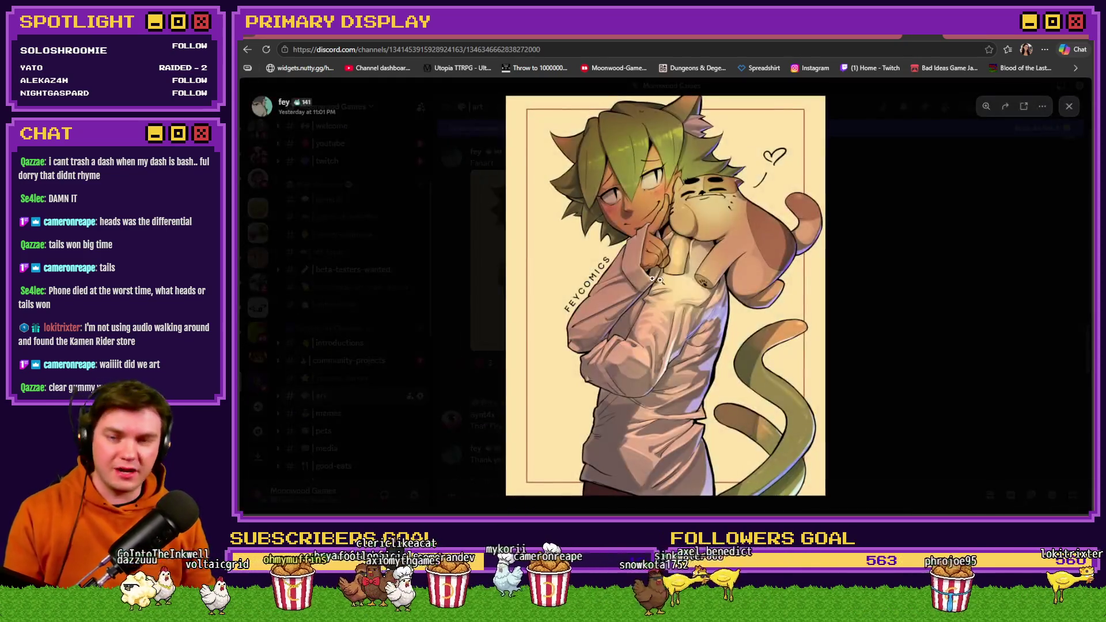
left_click(689, 194)
mouse_move(704, 267)
left_mouse_down()
mouse_move(696, 342)
mouse_move(714, 270)
mouse_move(698, 201)
left_mouse_up()
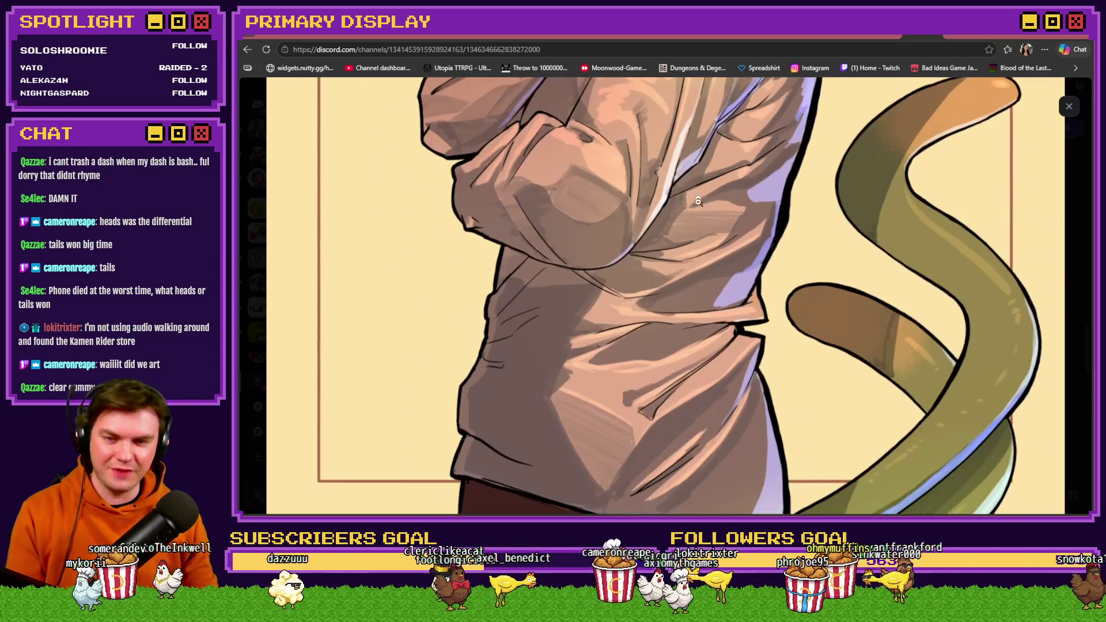
left_click_drag(942, 262, 909, 340)
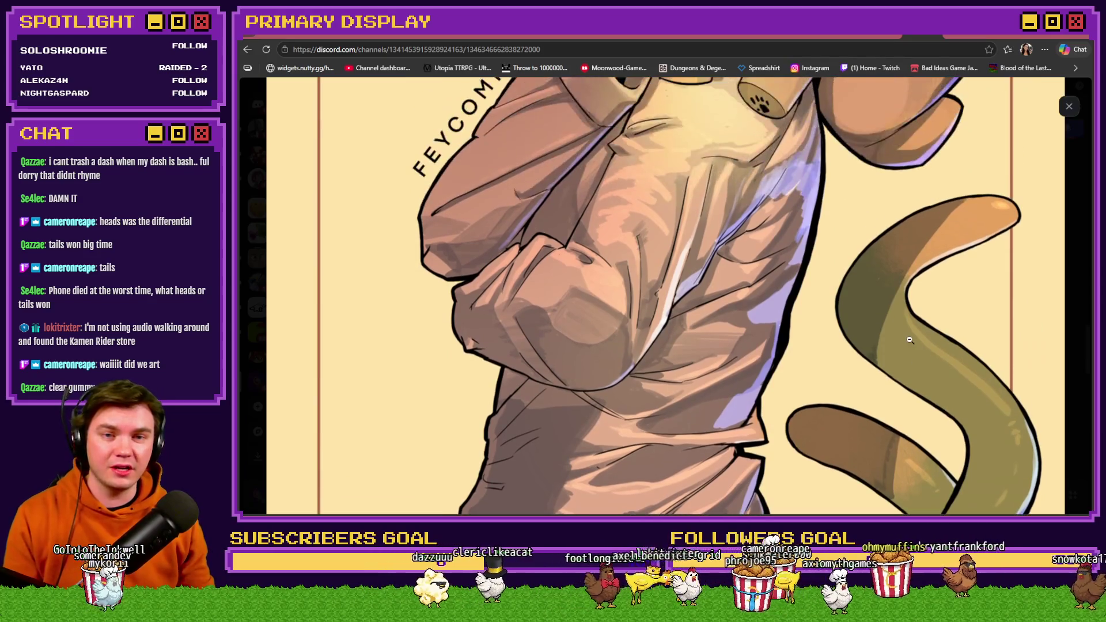
scroll(835, 340, "up", 4)
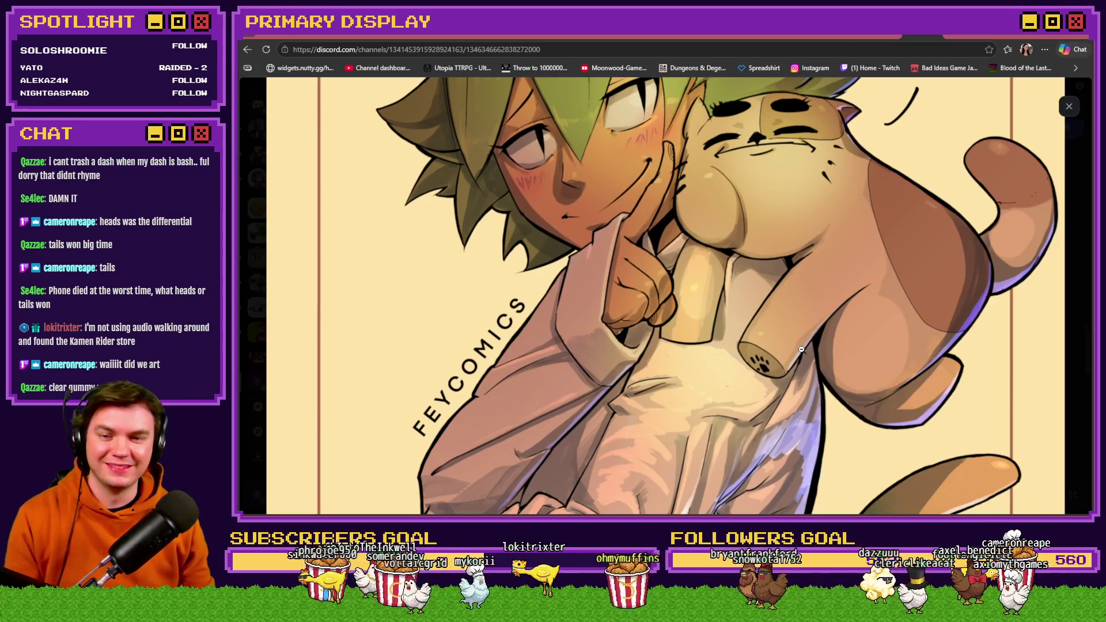
key("Escape")
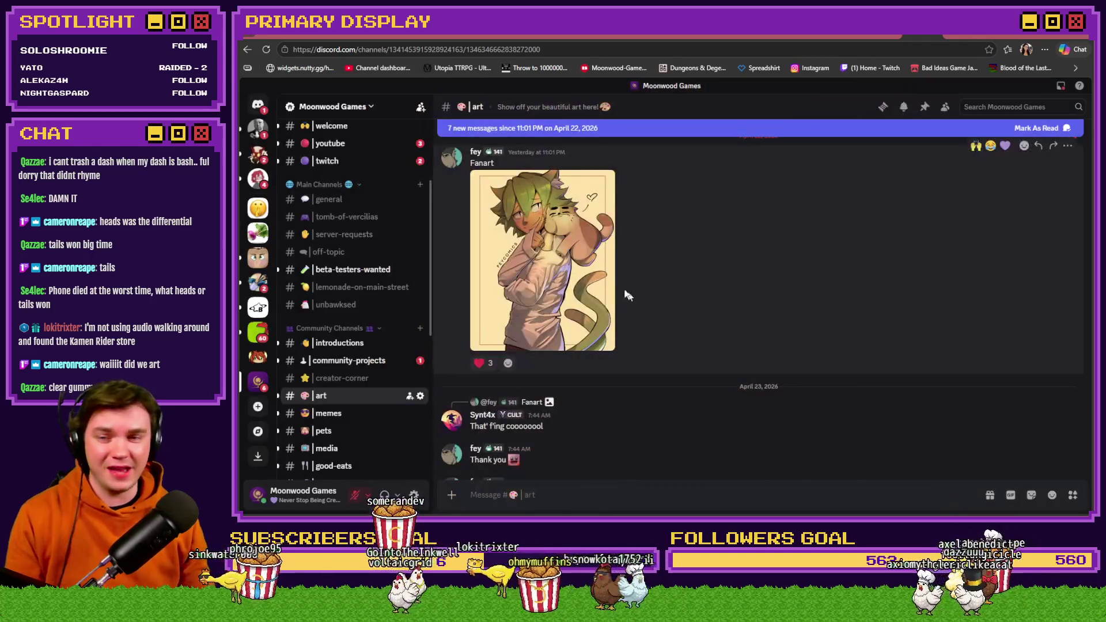
Step: React to the fanart post with raising-hands and purple-heart emojis
left_click(976, 146)
left_click(1005, 146)
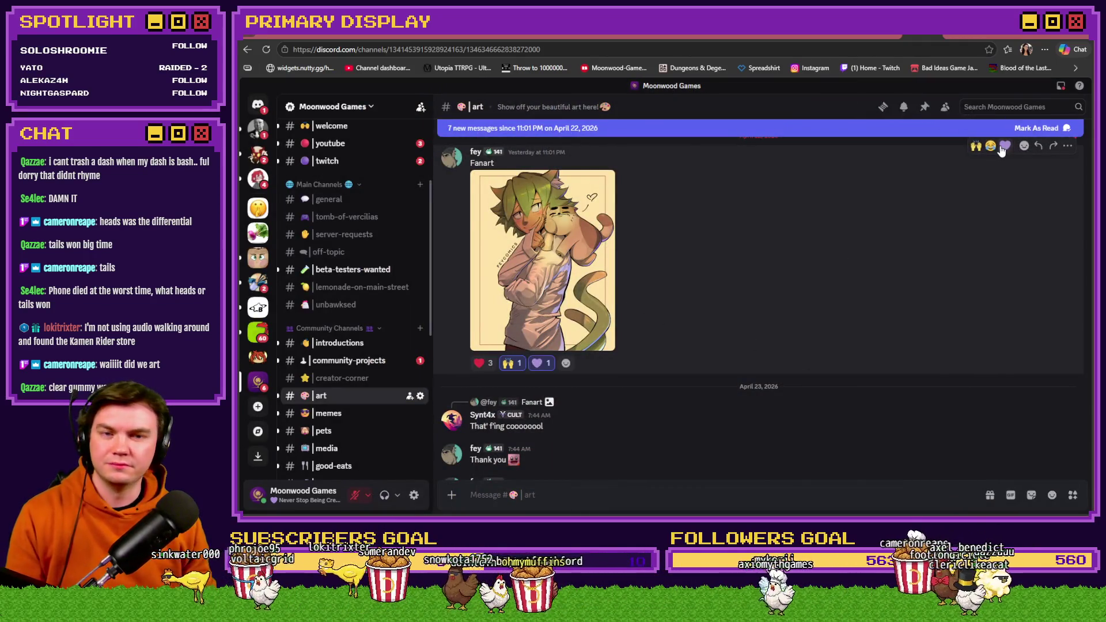
scroll(841, 235, "down", 3)
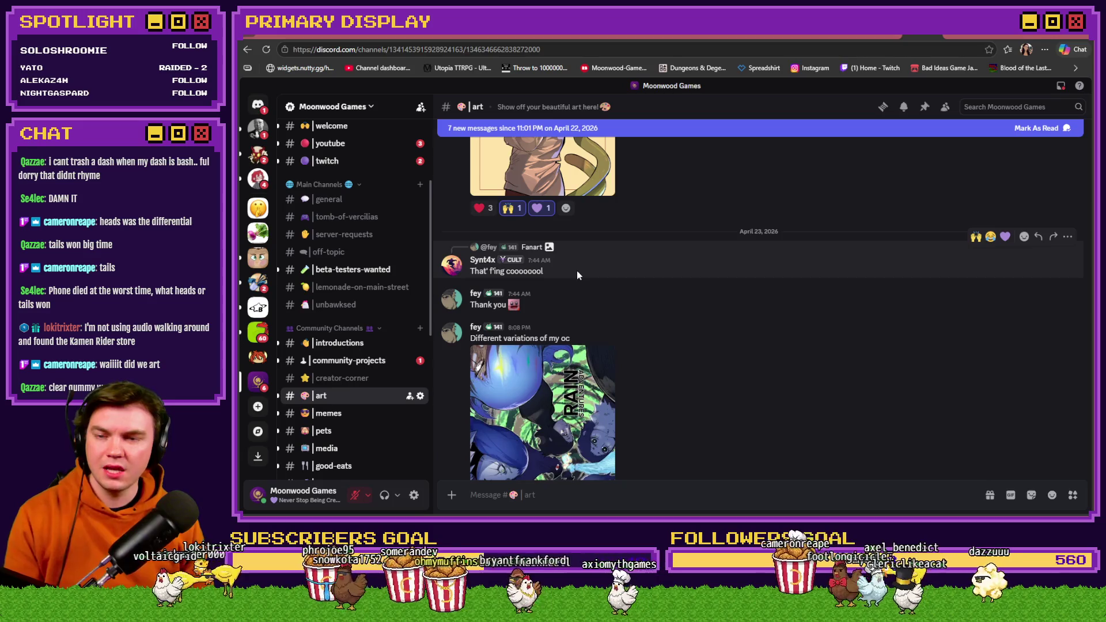
scroll(609, 295, "down", 3)
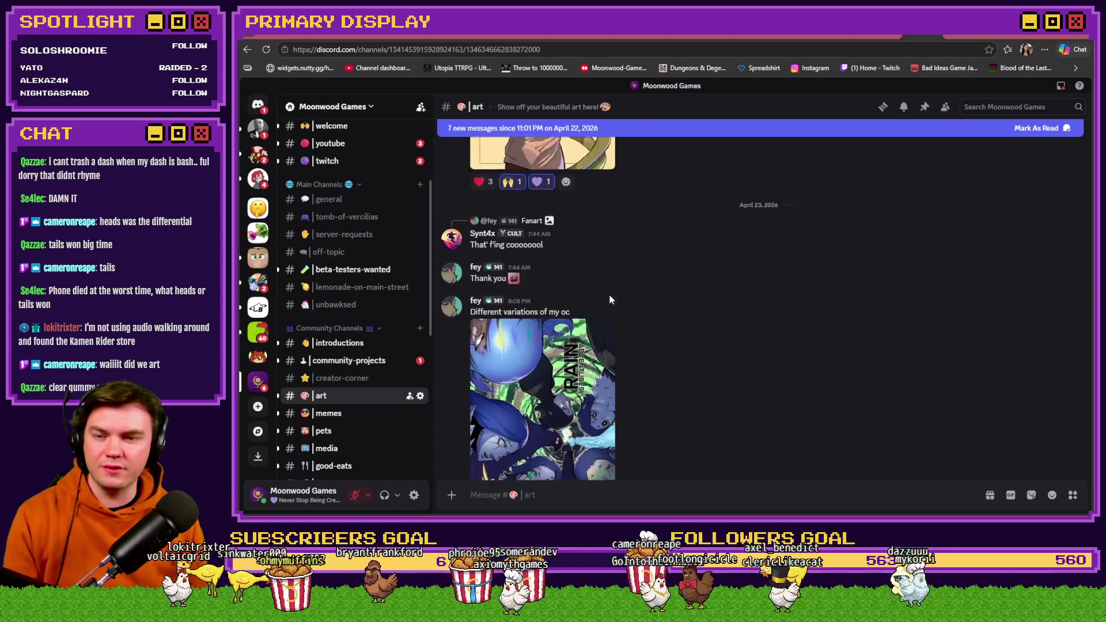
Step: Inspect the 'Different variations of my oc' poster up close, then react with raising hands
left_click(598, 327)
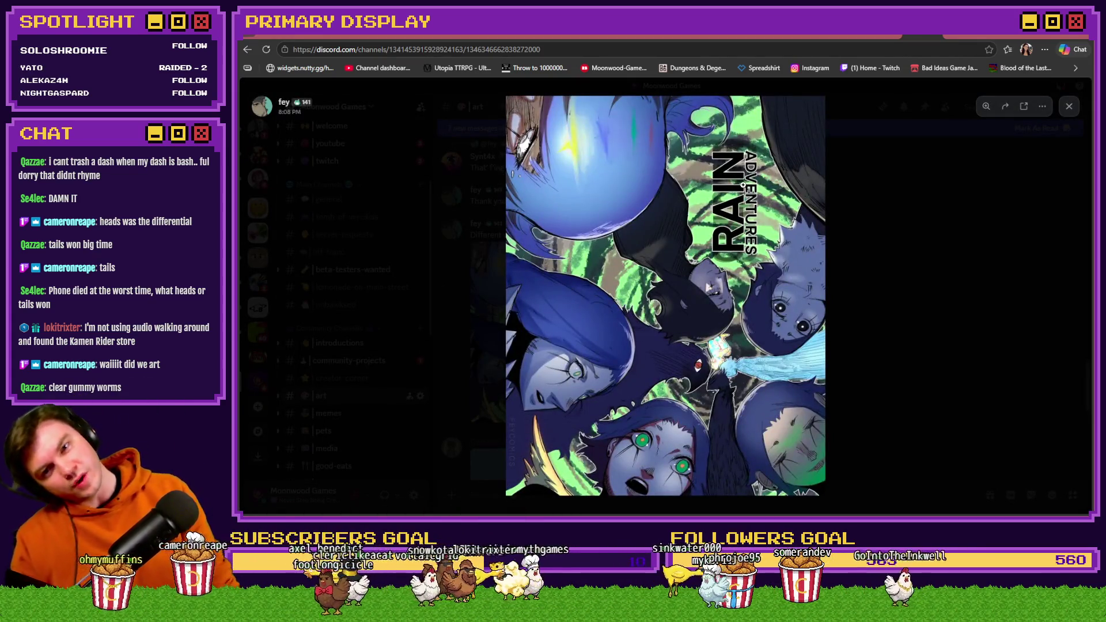
left_click(748, 201)
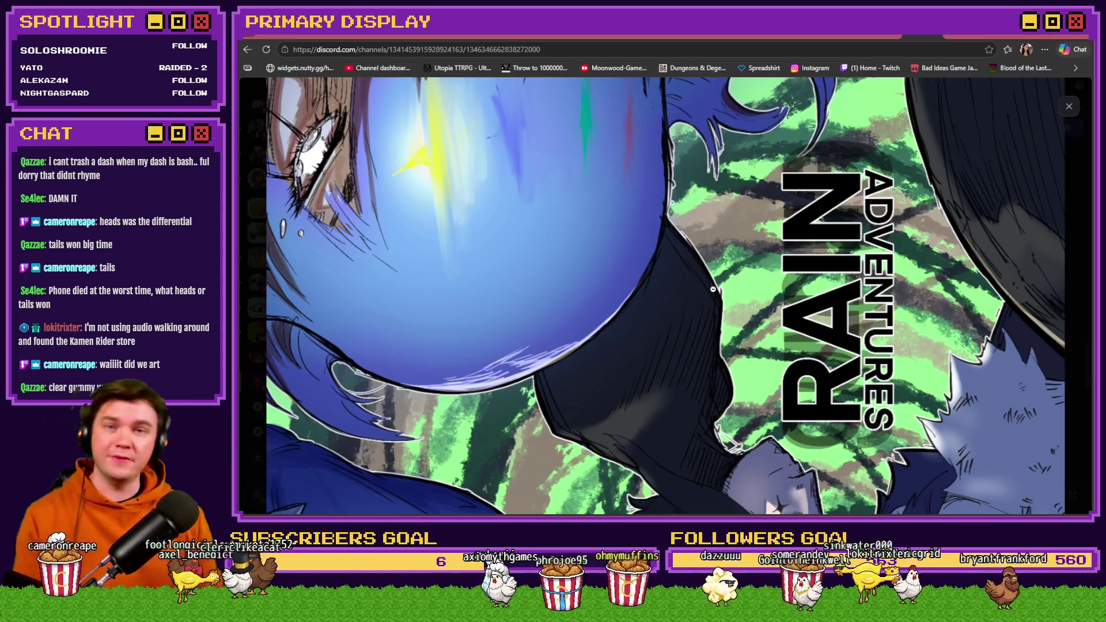
left_click(703, 262)
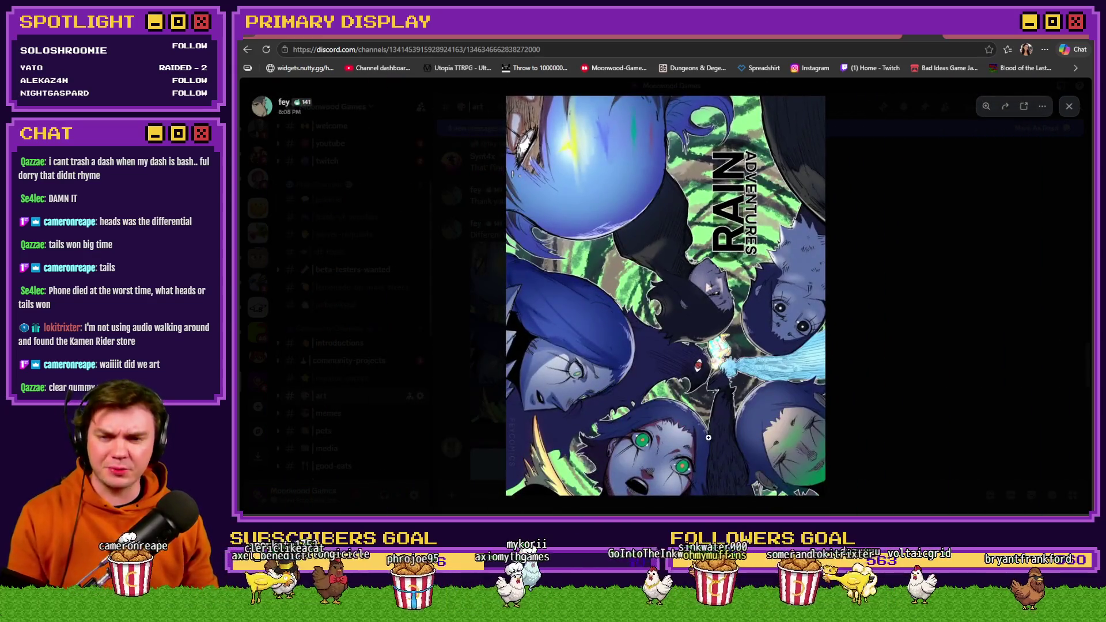
left_click(709, 438)
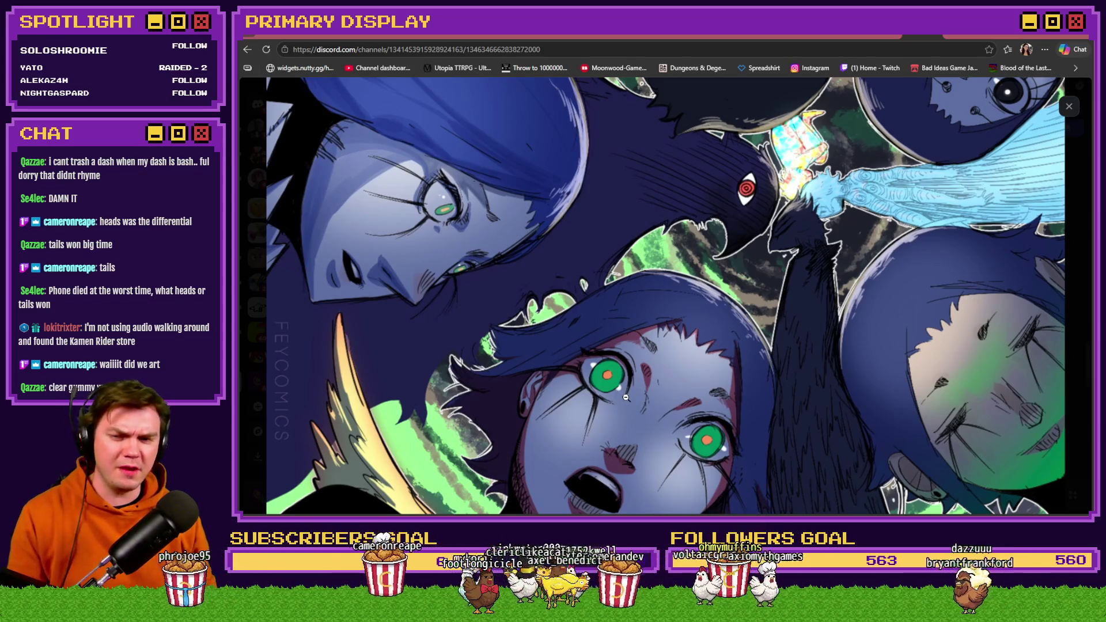
scroll(627, 398, "up", 2)
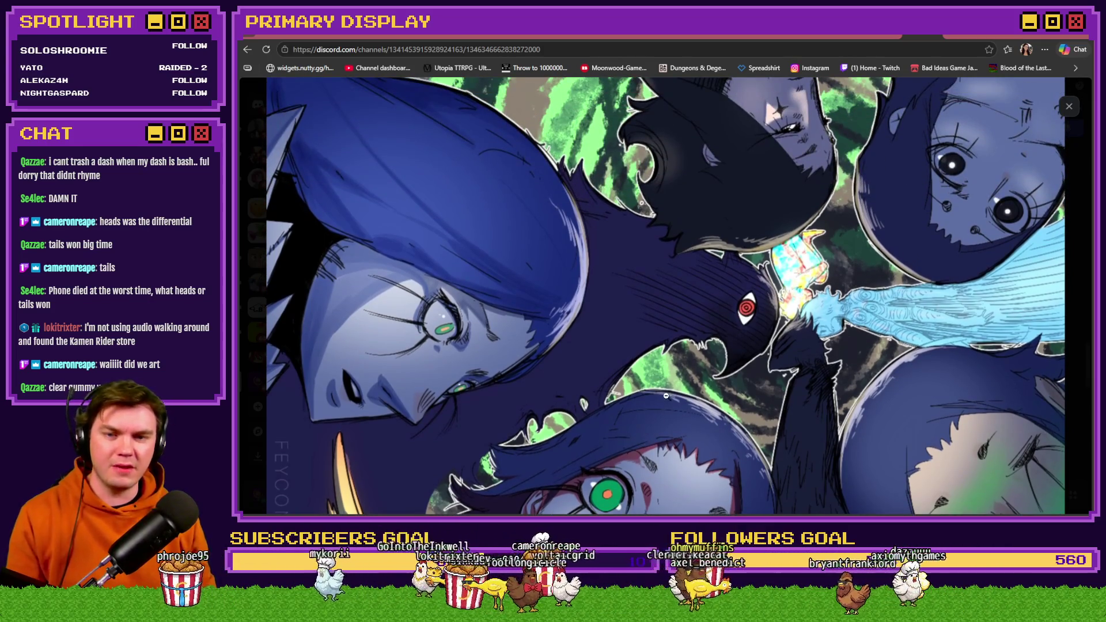
scroll(663, 300, "down", 2)
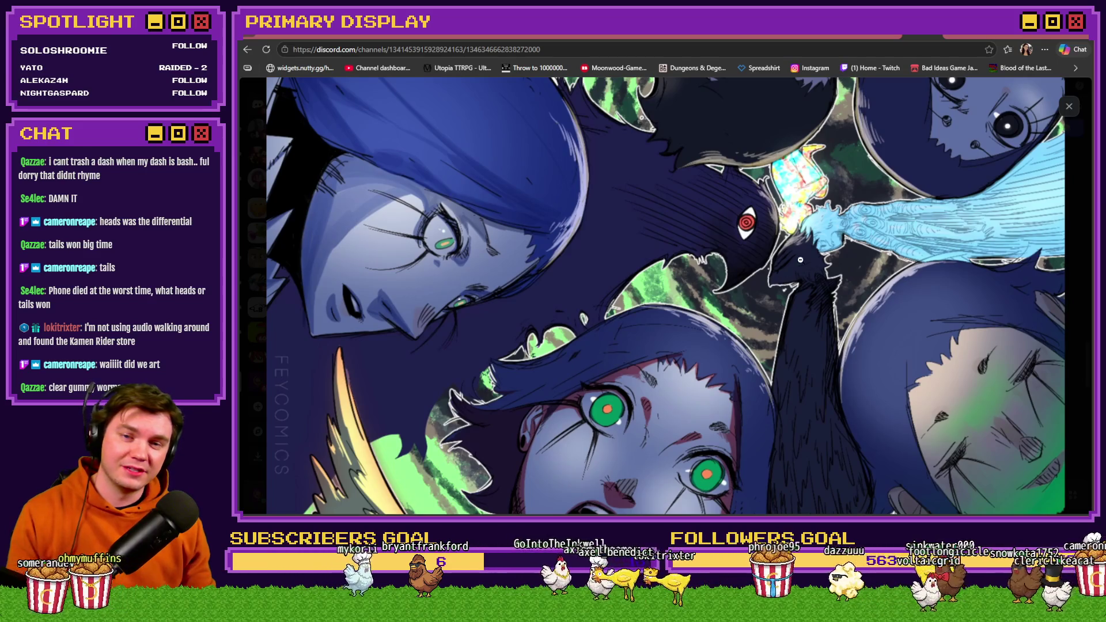
mouse_move(800, 263)
left_mouse_down()
mouse_move(783, 297)
mouse_move(771, 508)
left_mouse_up()
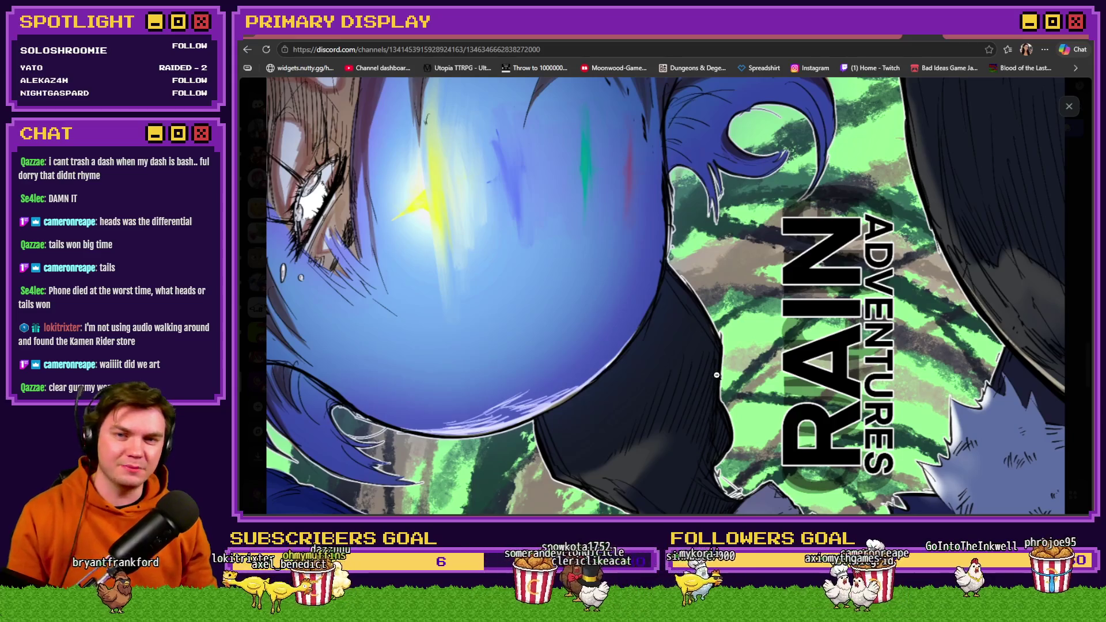
key("Escape")
left_click(977, 218)
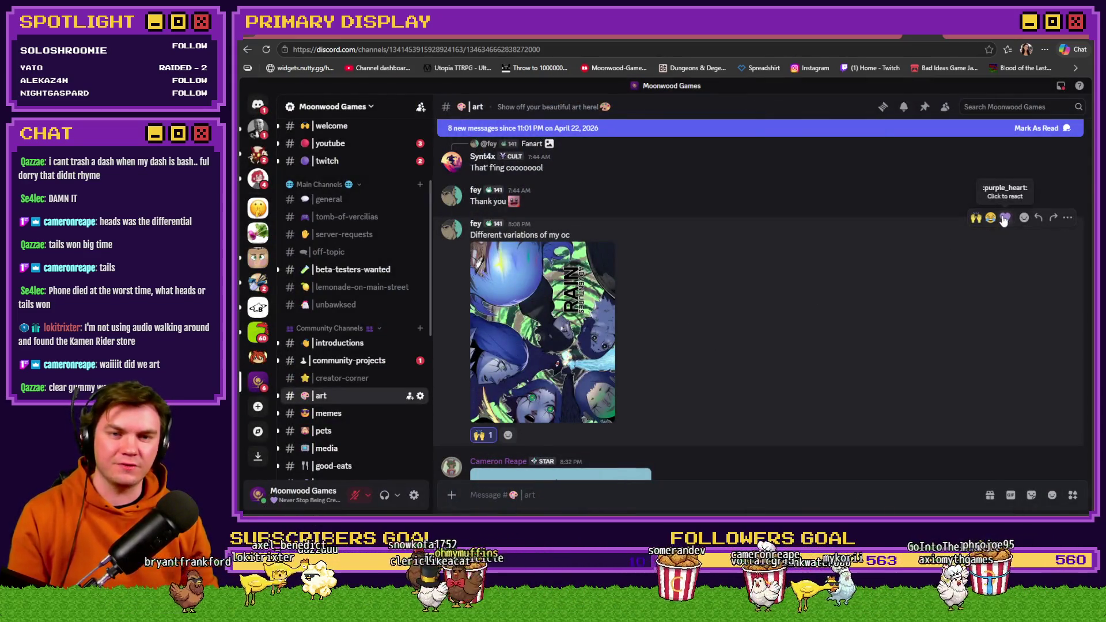
Step: Add a purple heart to the poster post, then inspect the robed character drawing's torso and legs
left_click(1005, 217)
scroll(749, 363, "down", 5)
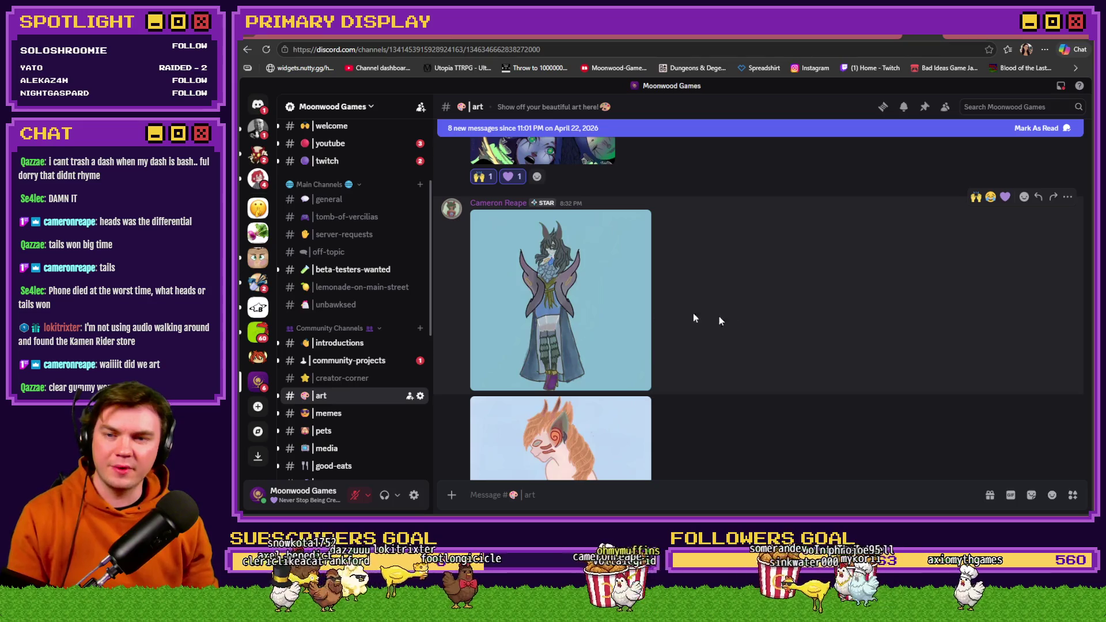
left_click(546, 304)
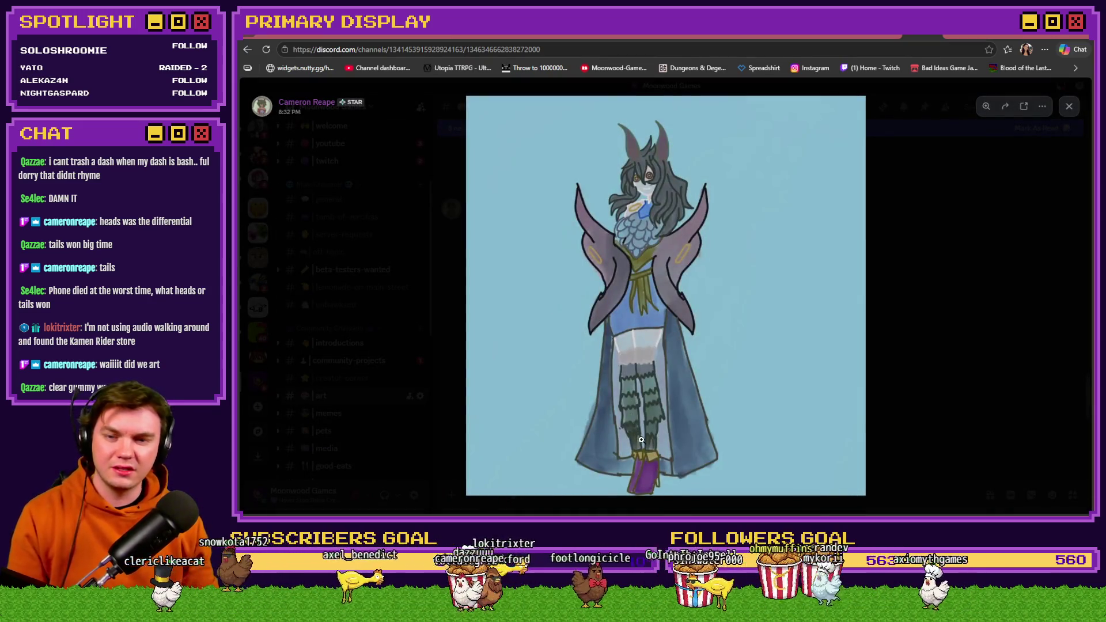
left_click(646, 358)
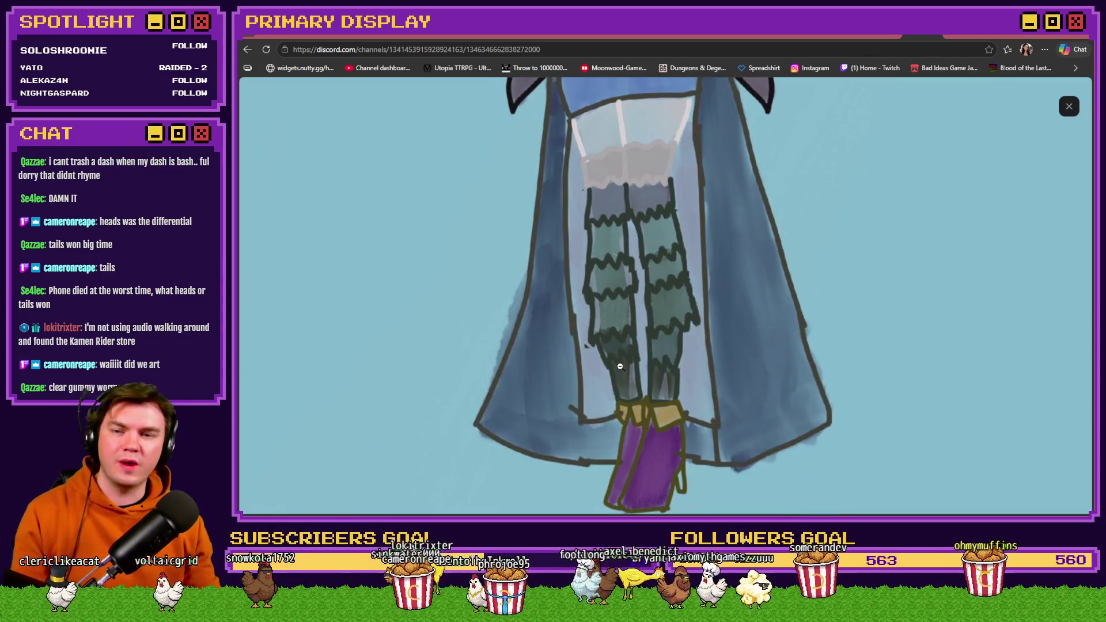
left_click_drag(641, 262, 678, 497)
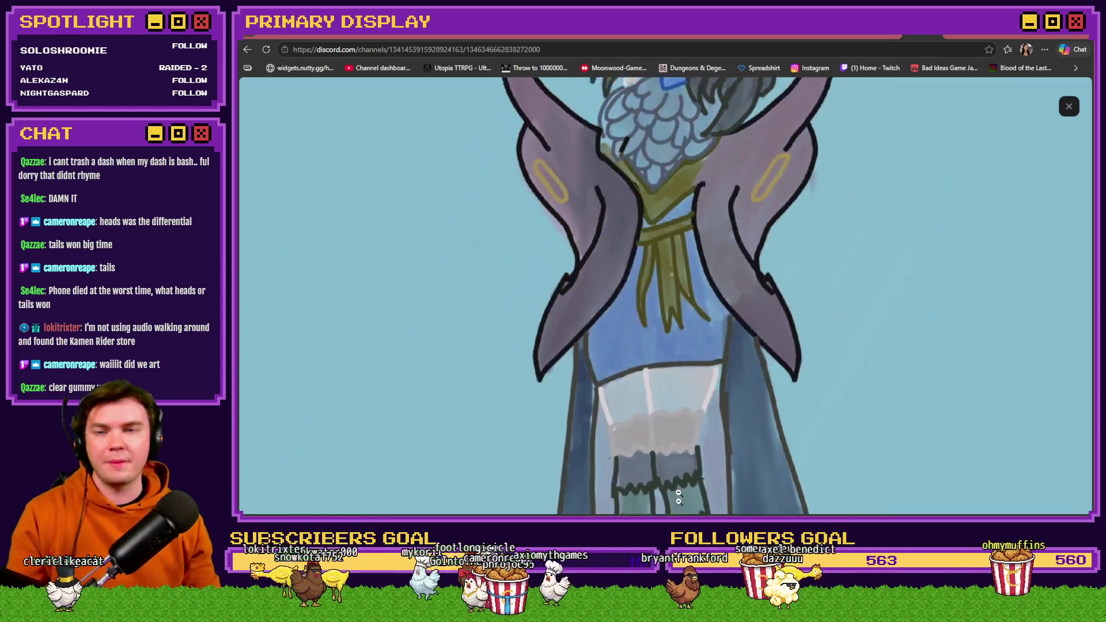
left_click_drag(687, 405, 712, 299)
left_click_drag(679, 368, 660, 244)
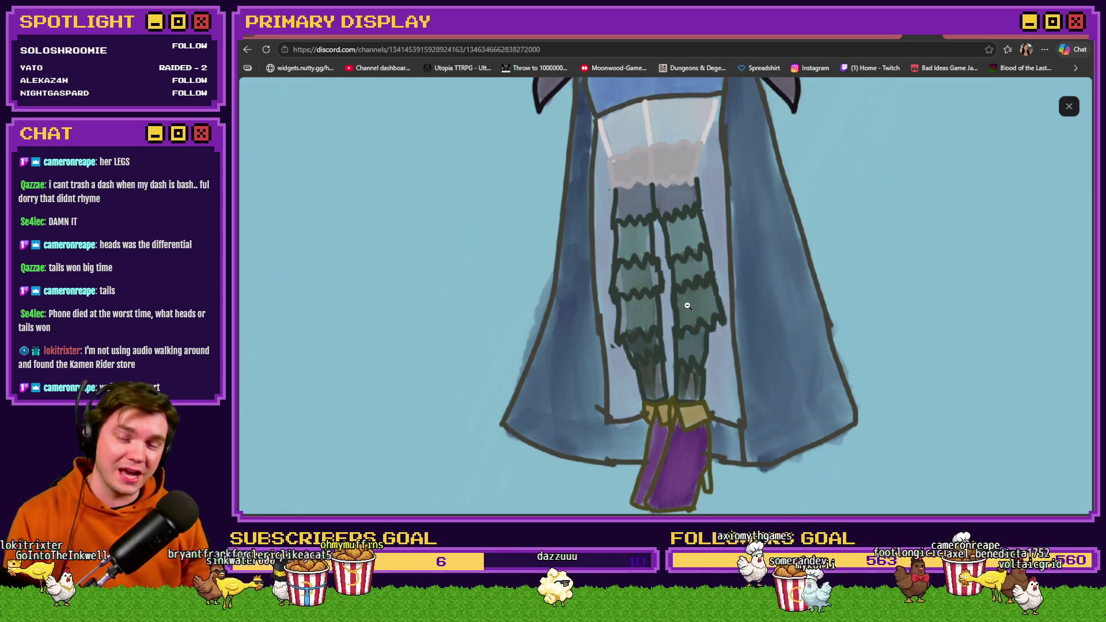
left_click(688, 307)
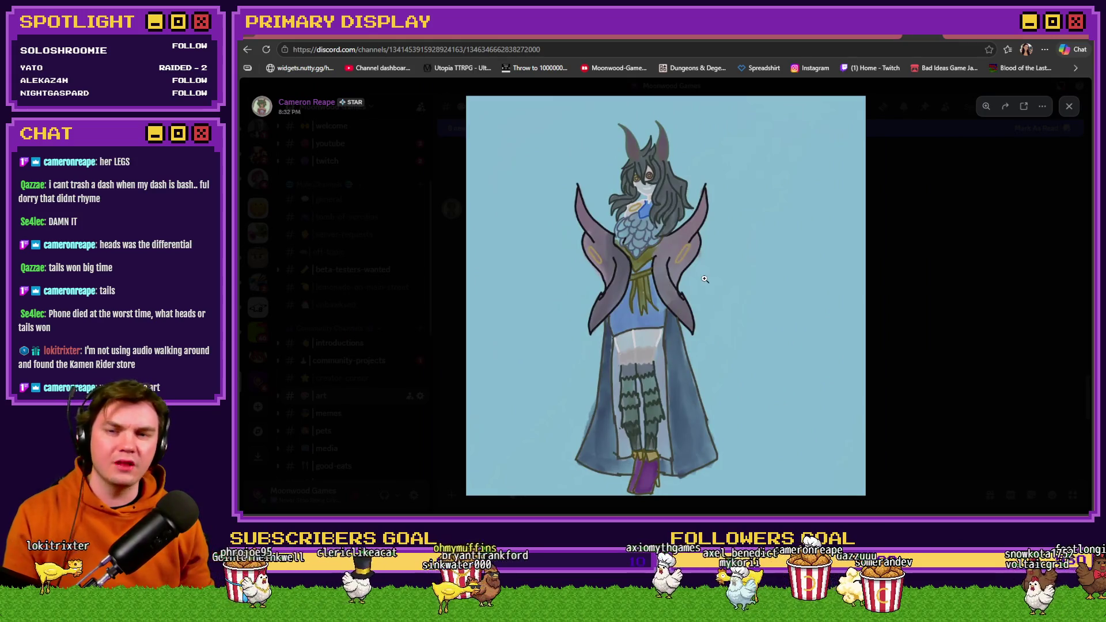
Step: Give the robed character drawing raised-hands and purple-heart reactions
left_click(918, 338)
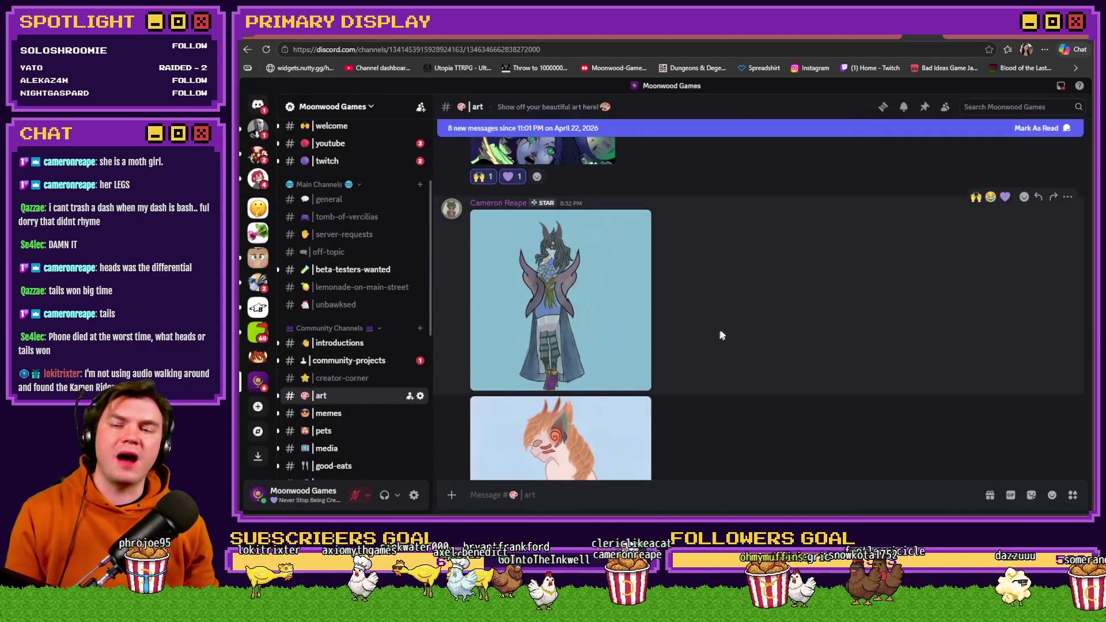
left_click(976, 196)
left_click(1005, 196)
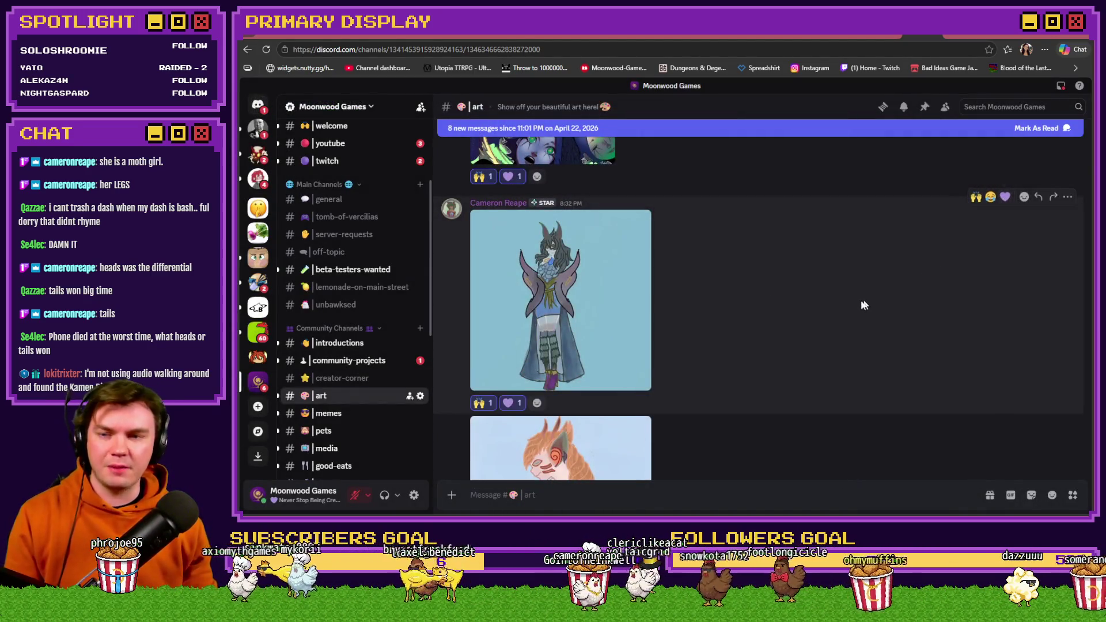
Step: View the orange-haired drawing's face up close, then add raised-hands and purple-heart reactions
scroll(864, 305, "down", 3)
left_click(594, 327)
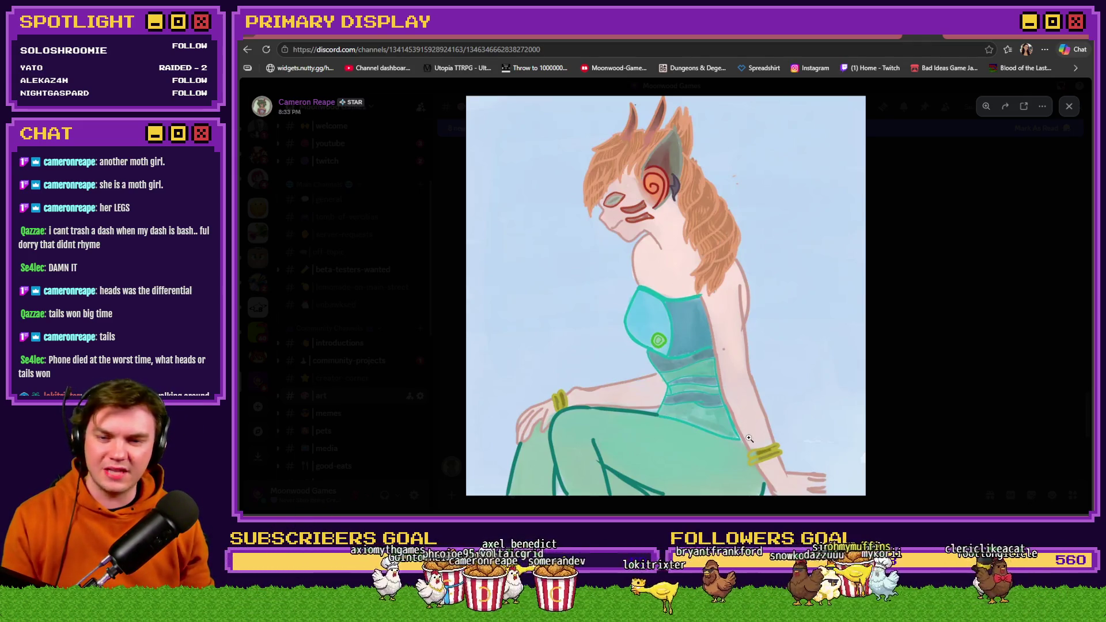
left_click(570, 419)
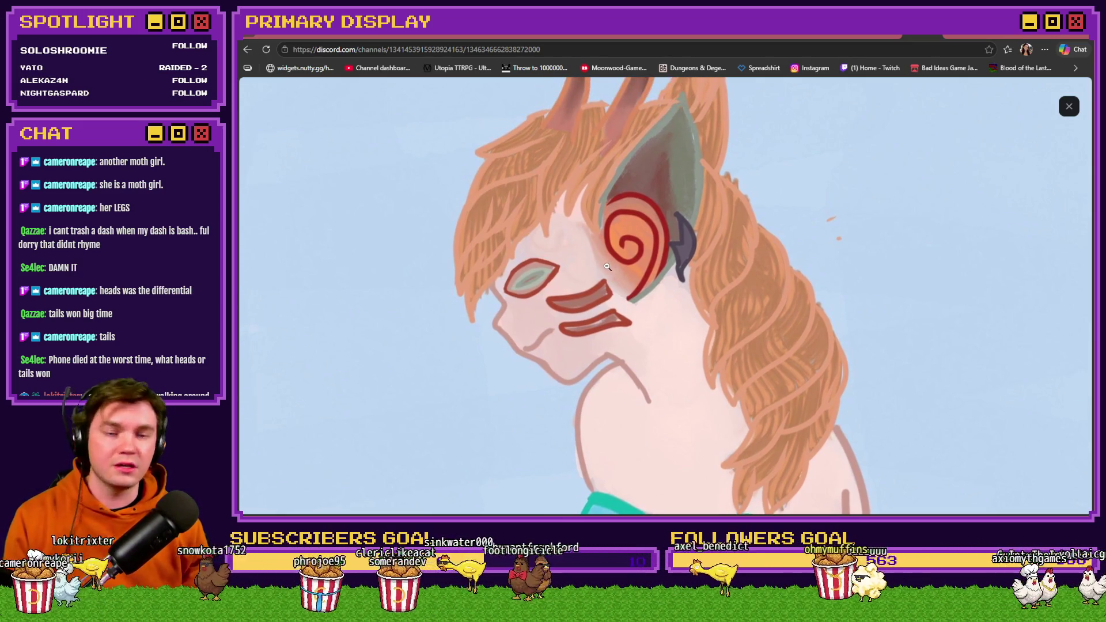
left_click(1068, 106)
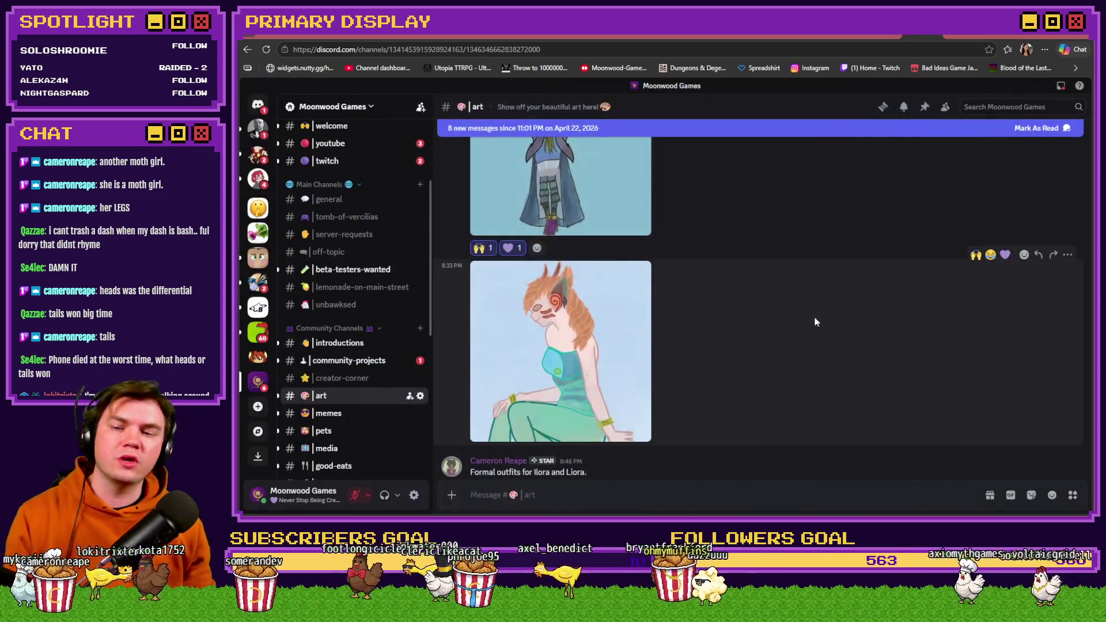
left_click(976, 255)
left_click(1005, 254)
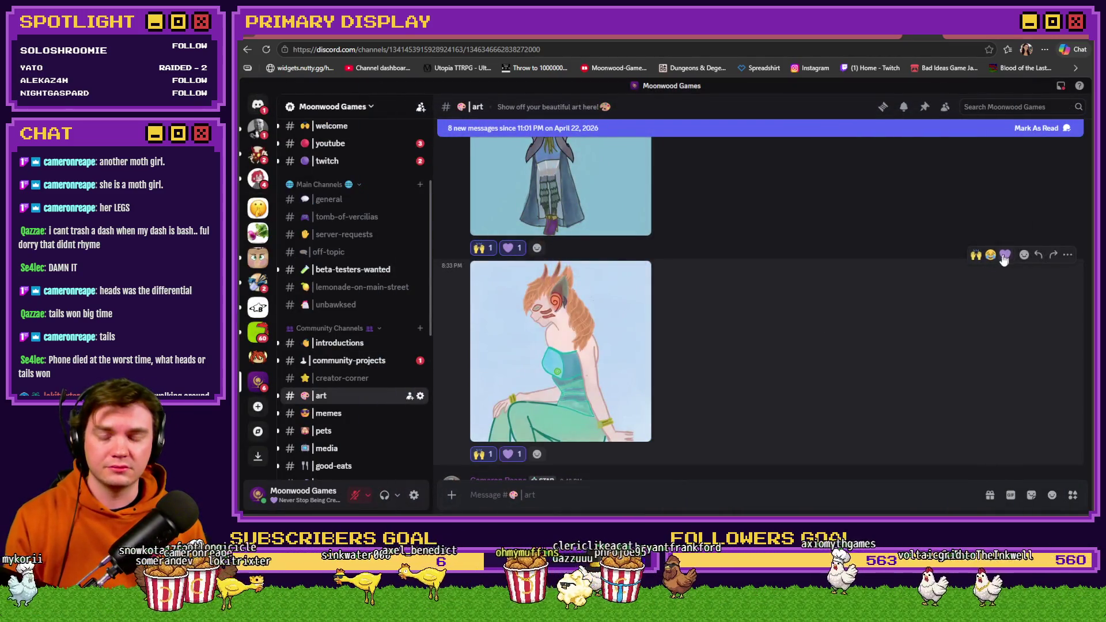
Step: View the newest character sketch and react with raised hands and a purple heart
scroll(800, 349, "down", 5)
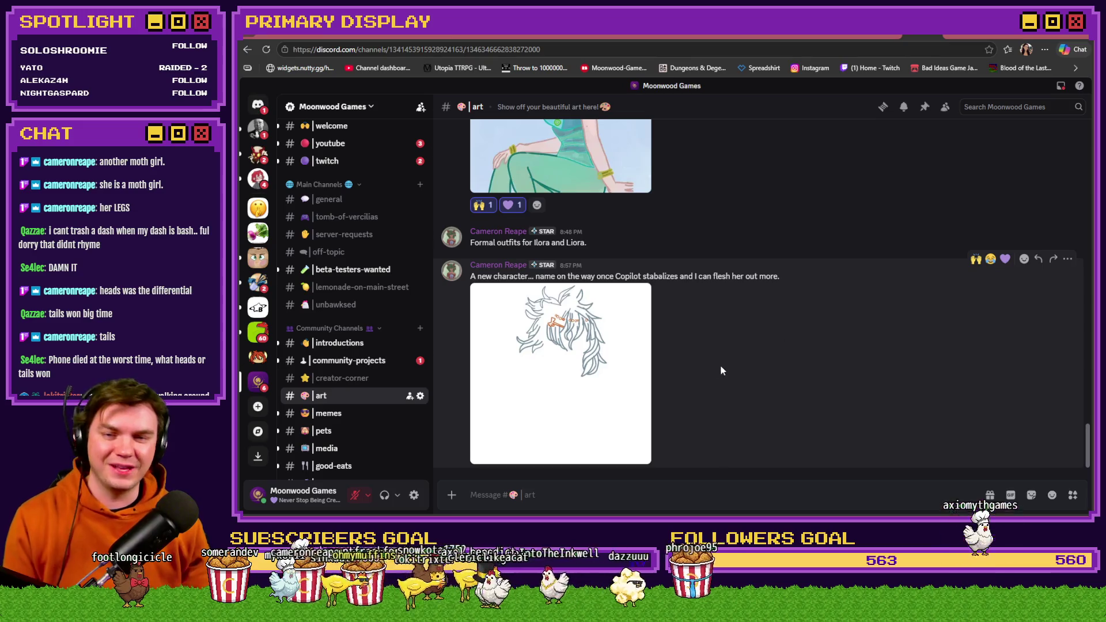
left_click(600, 355)
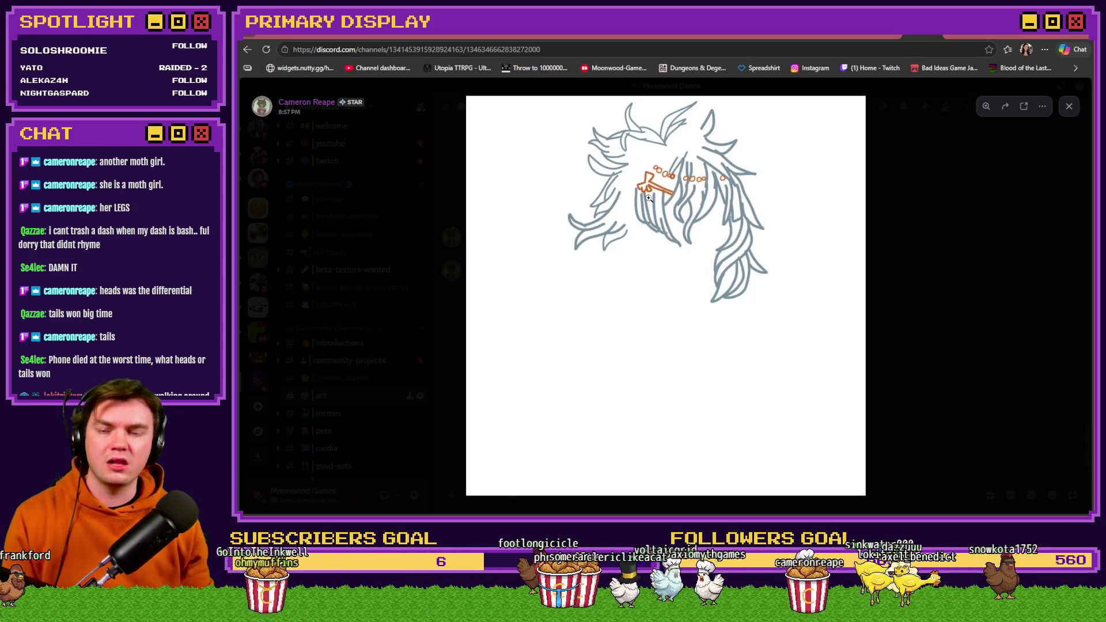
left_click(895, 271)
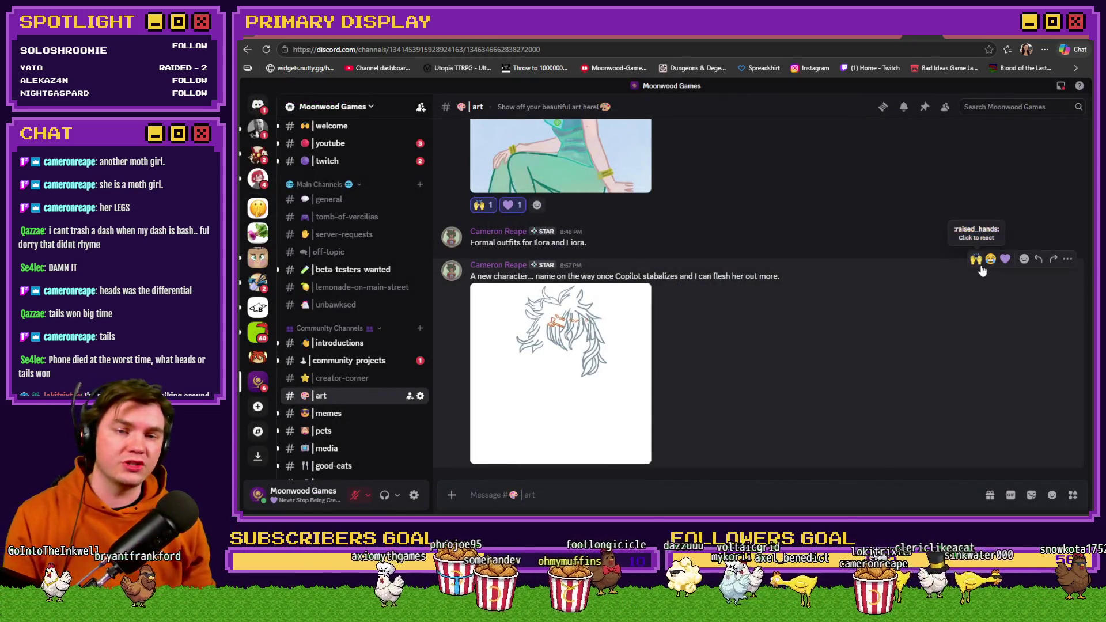
left_click(977, 261)
left_click(1006, 241)
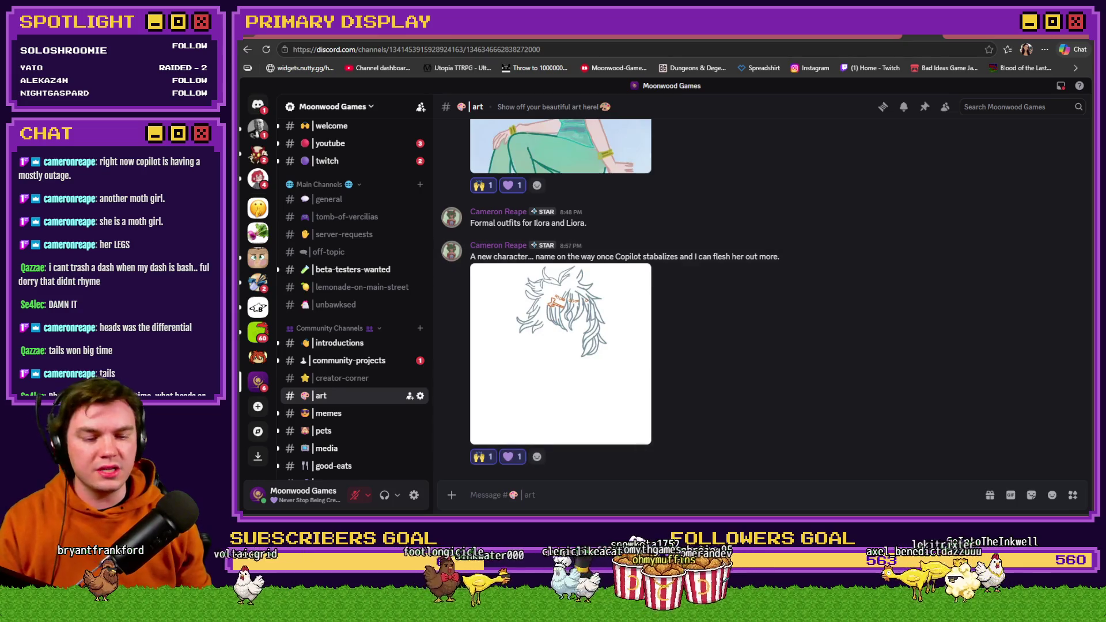
key("alt+Tab")
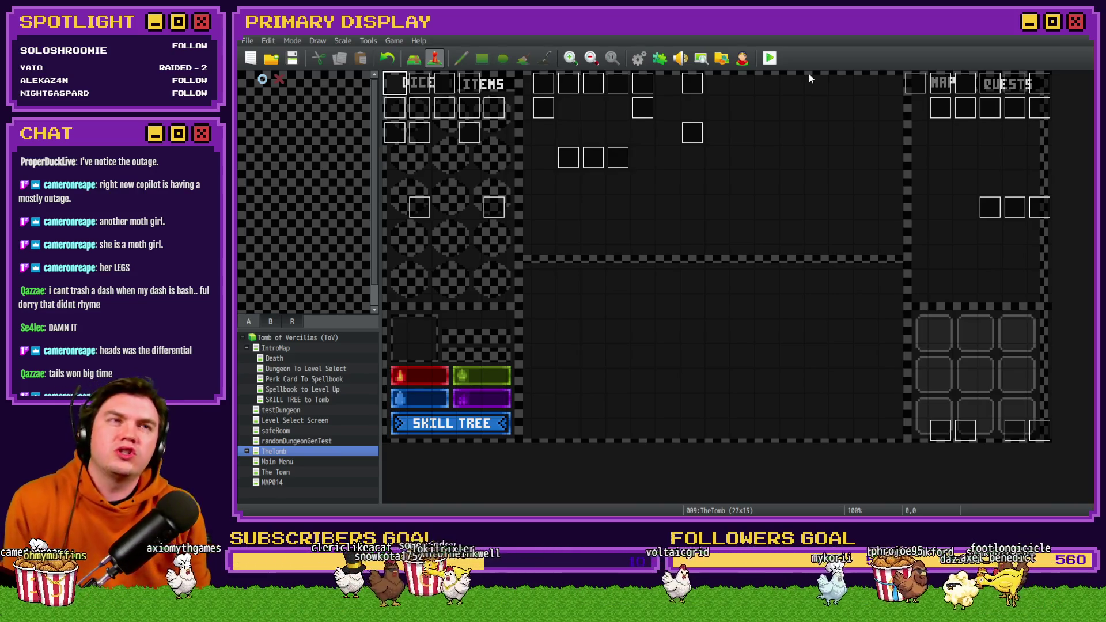
Step: Launch a playtest and choose Fairlii's Fantastic Scroll as the player perk card
left_click(775, 60)
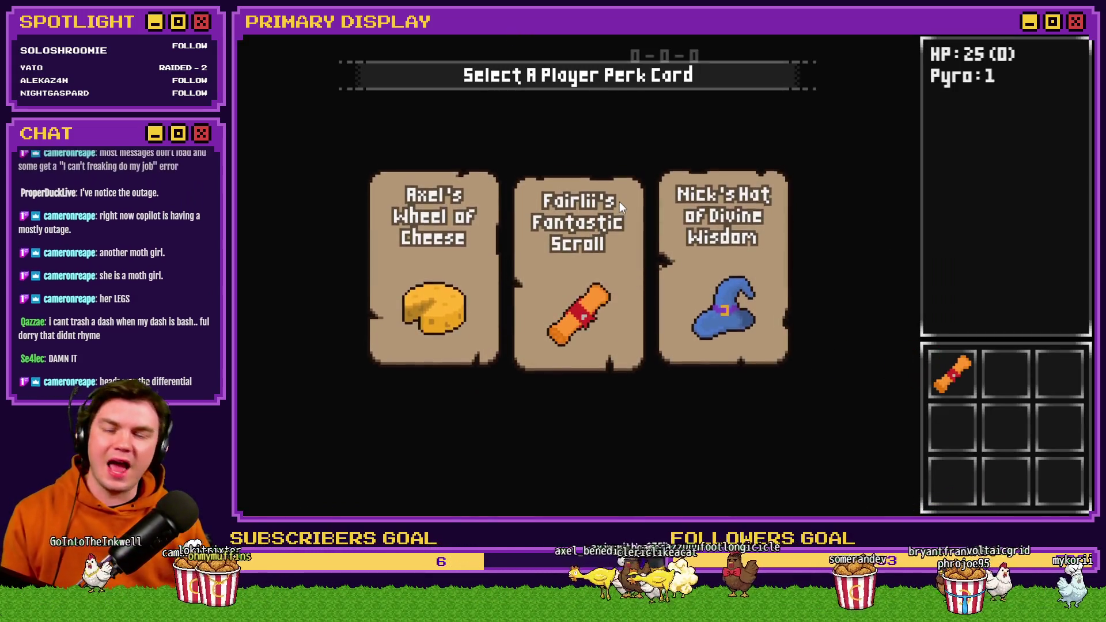
left_click(620, 203)
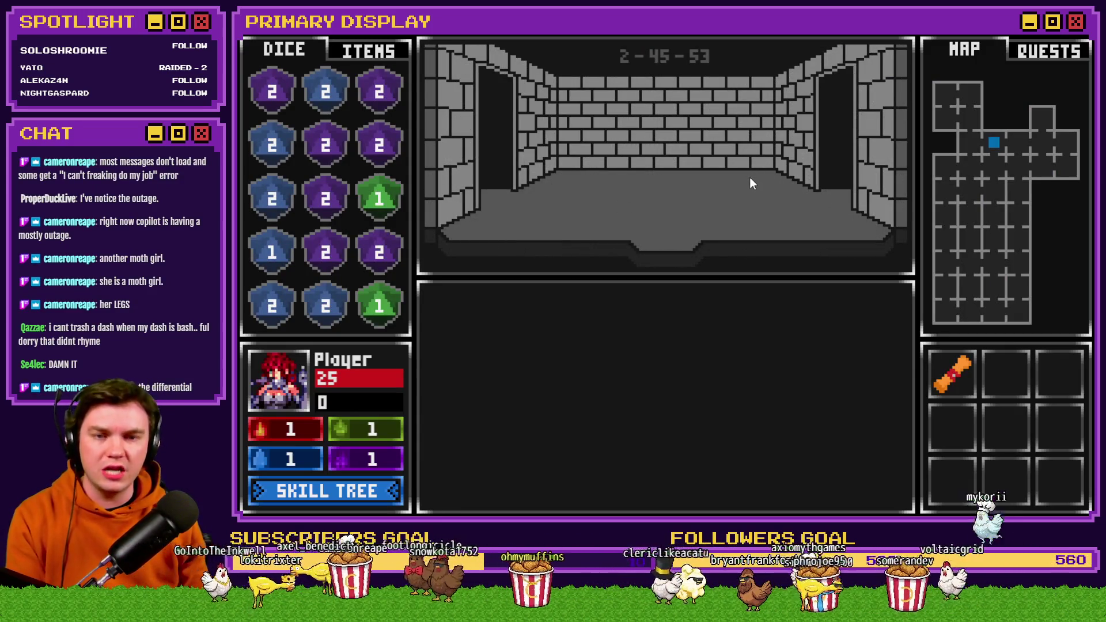
Step: Step forward into the Gargoyle battle, then close the playtest and open the Database
key("w")
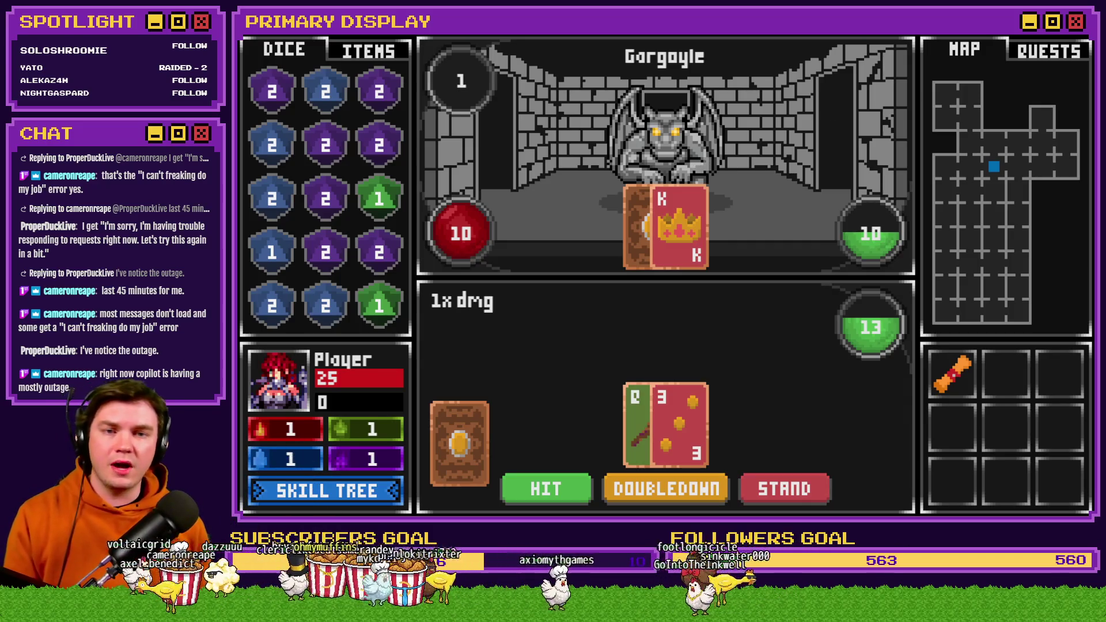
left_click(1092, 43)
key("F9")
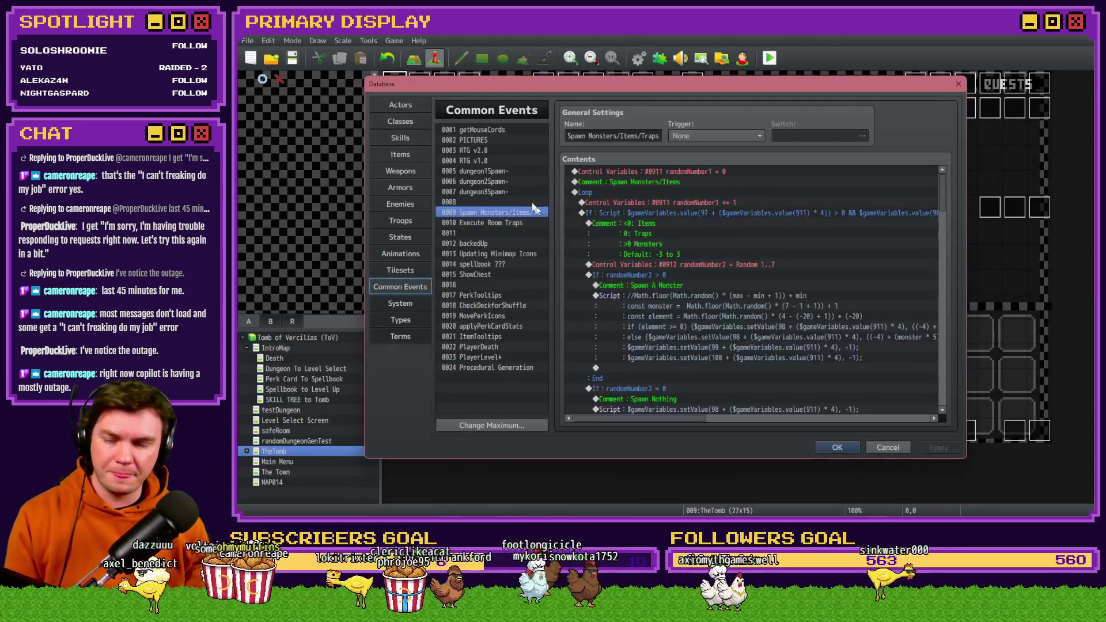
Step: Change randomNumber2 to roll Random -5..-1, then save and relaunch the playtest
double_click(734, 266)
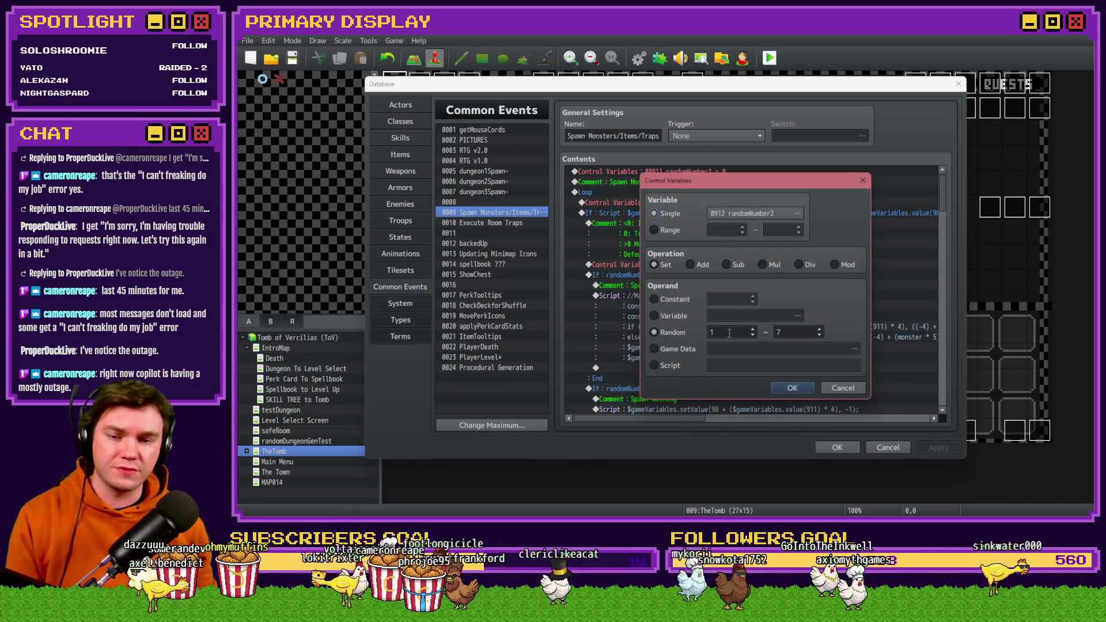
left_click(792, 388)
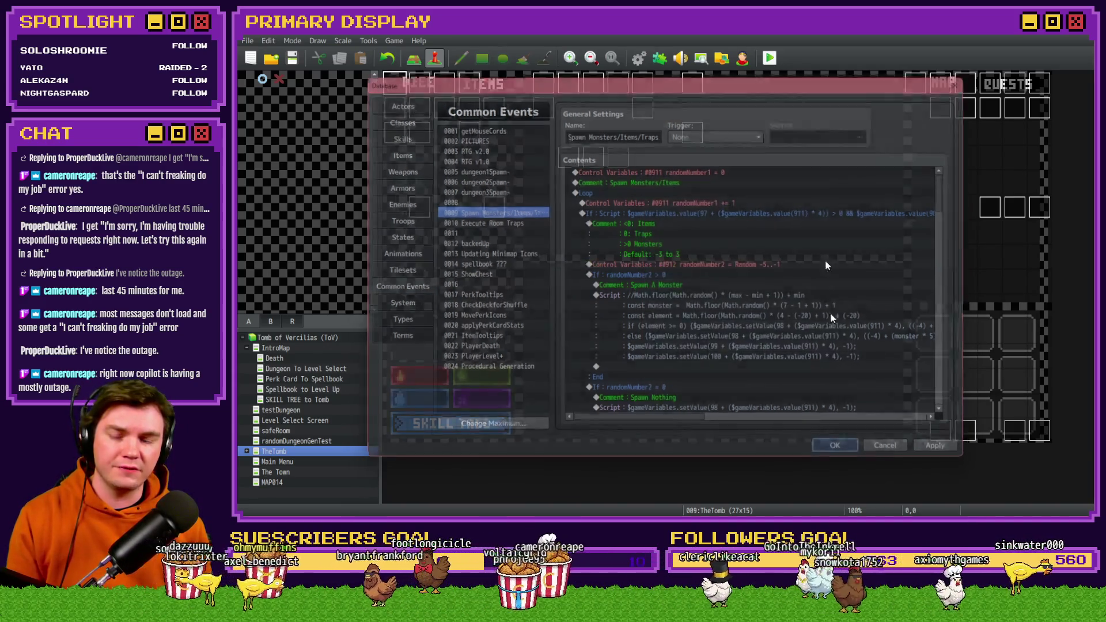
key("Return")
key("ctrl+r")
left_click(622, 289)
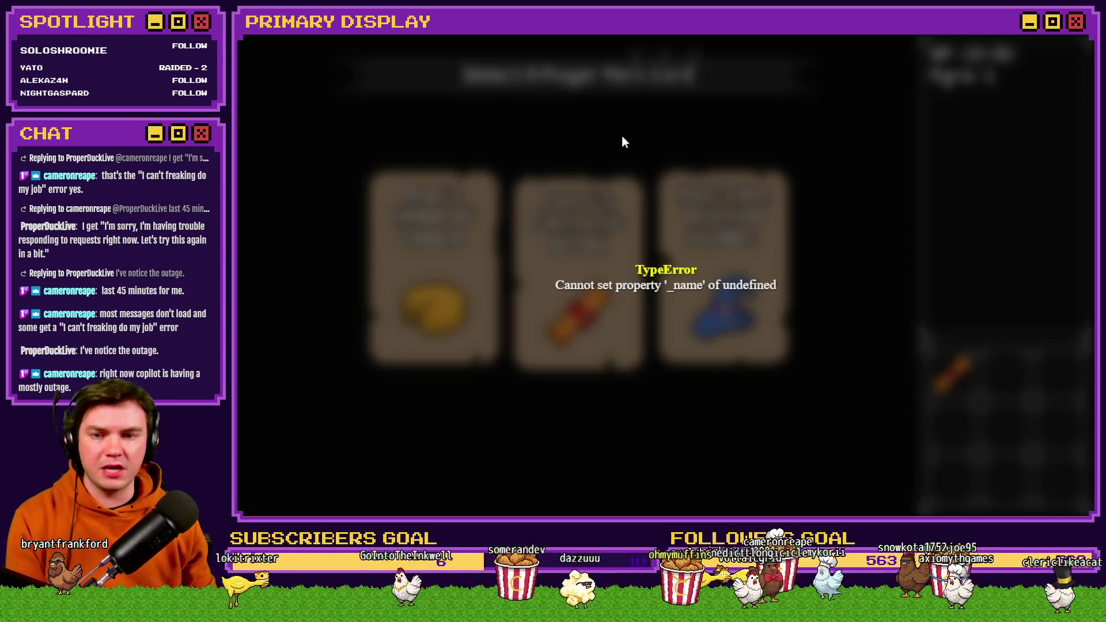
Step: Reload the game after the error and walk down the corridor to the wooden door
key("F5")
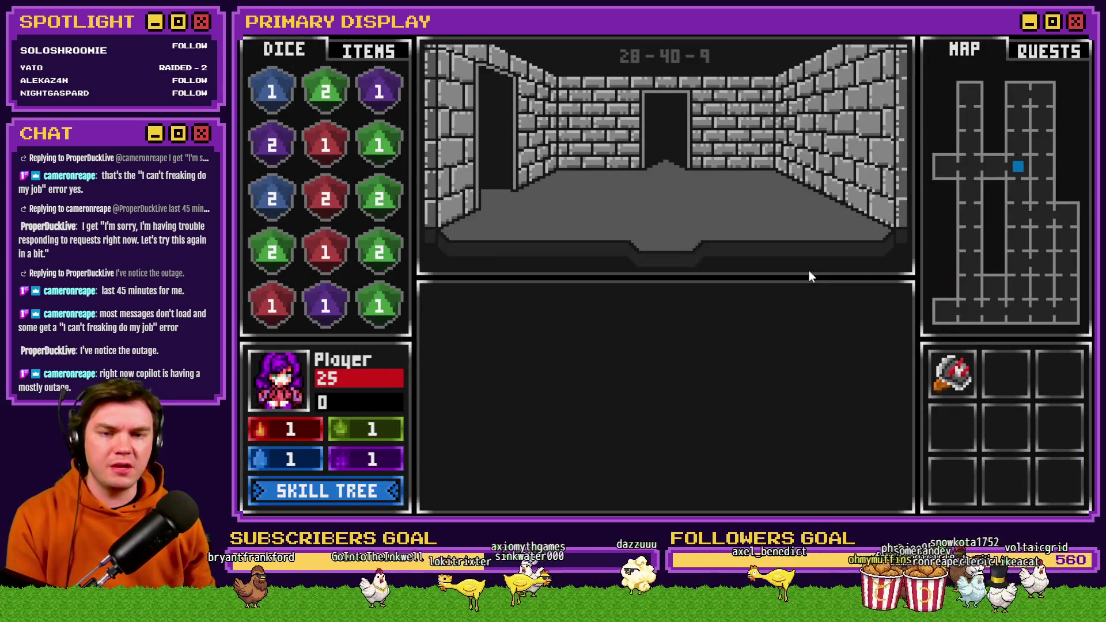
key("w")
key("w")
key("w")
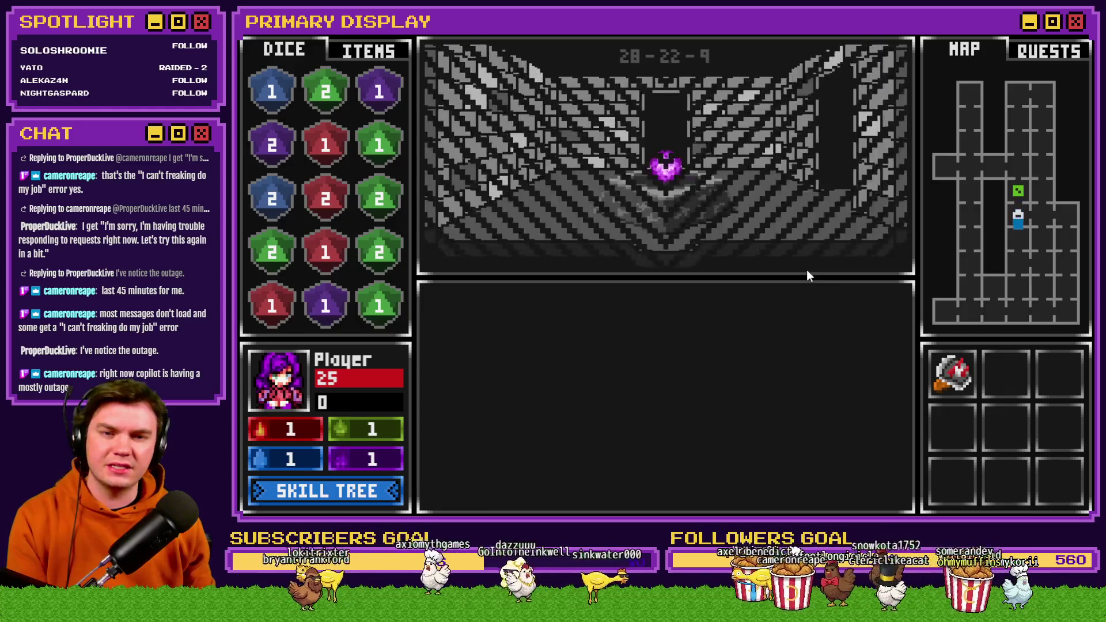
key("w")
key("w")
key("w")
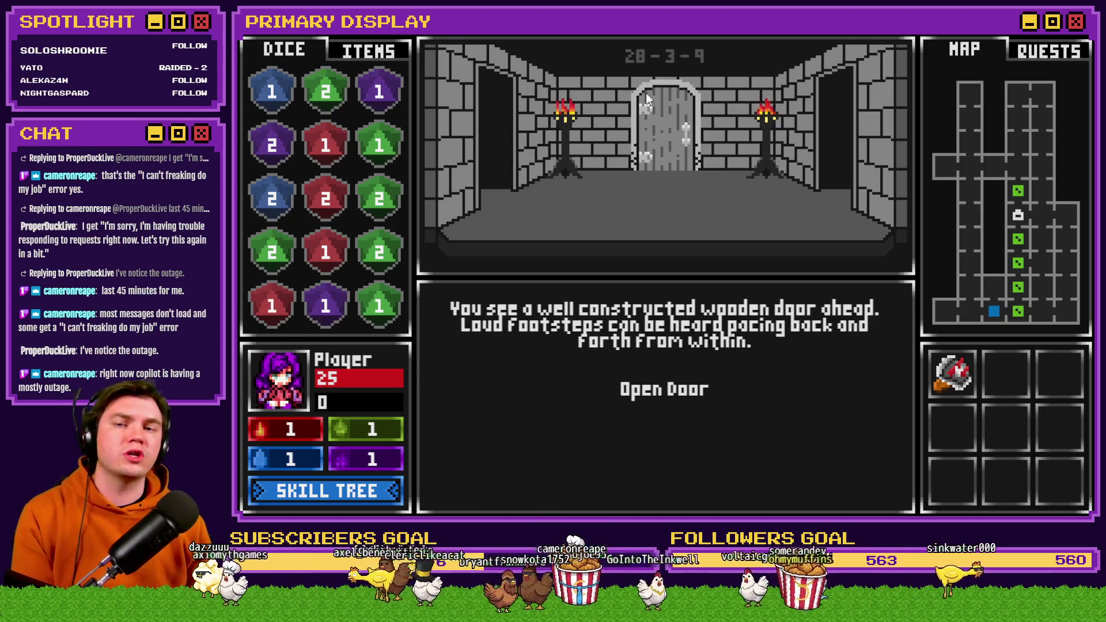
key("w")
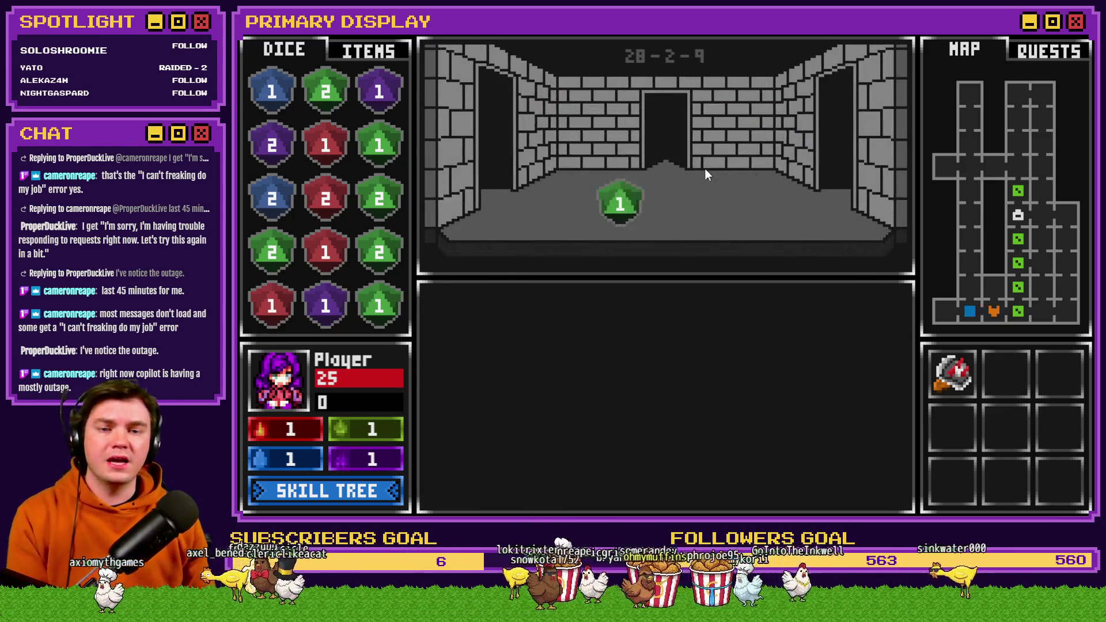
key("s")
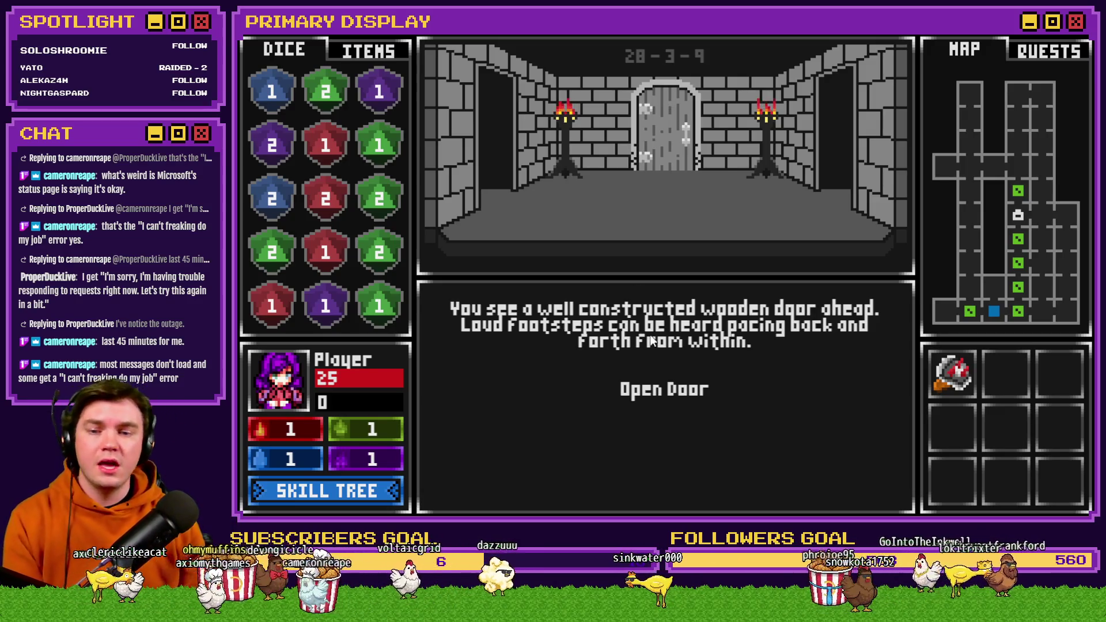
Step: Open the wooden door, step into the pitch-black room, then close the playtest
left_click(677, 389)
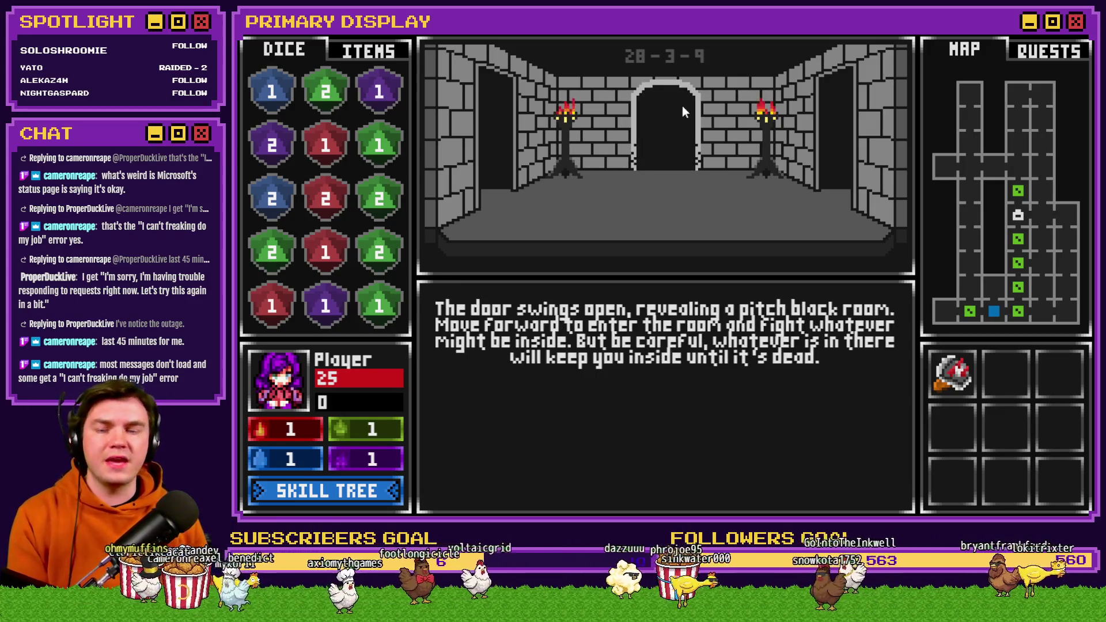
key("w")
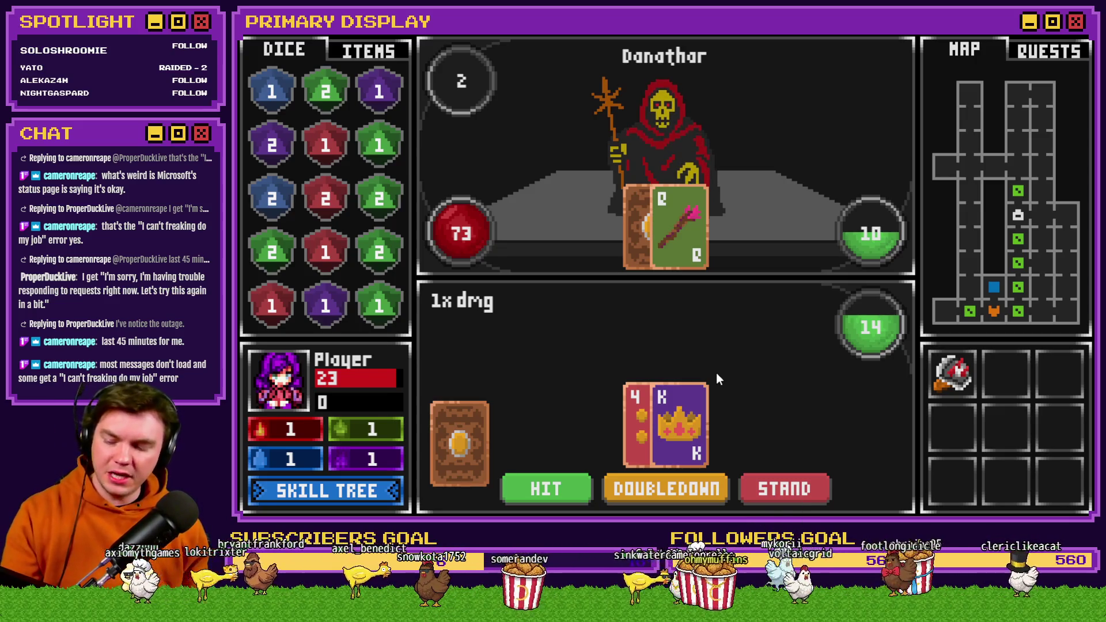
mouse_move(967, 374)
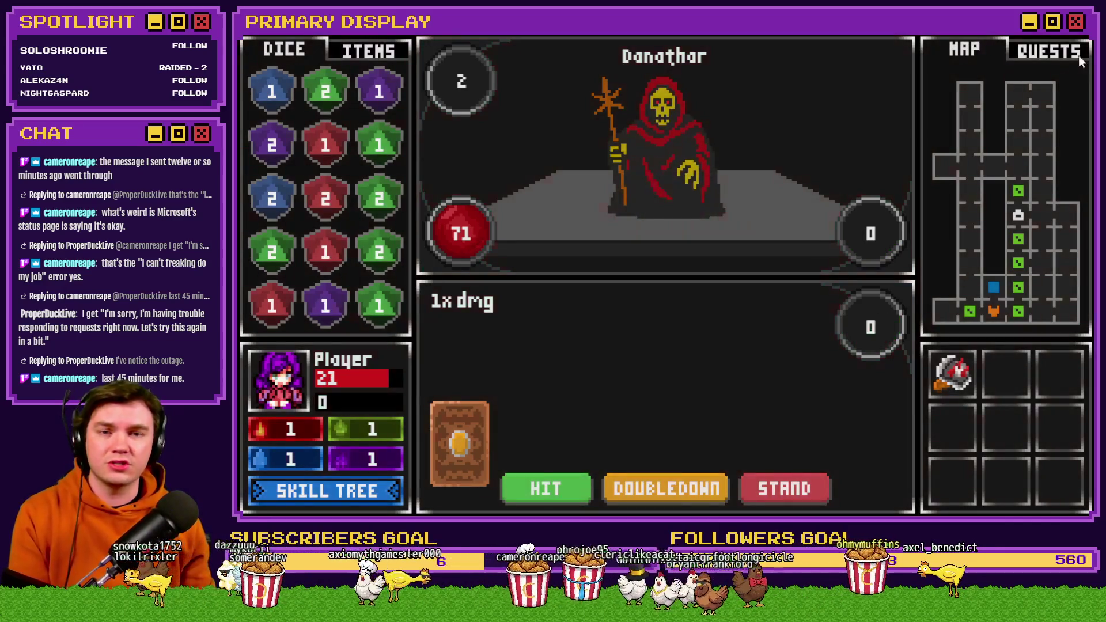
left_click(1083, 35)
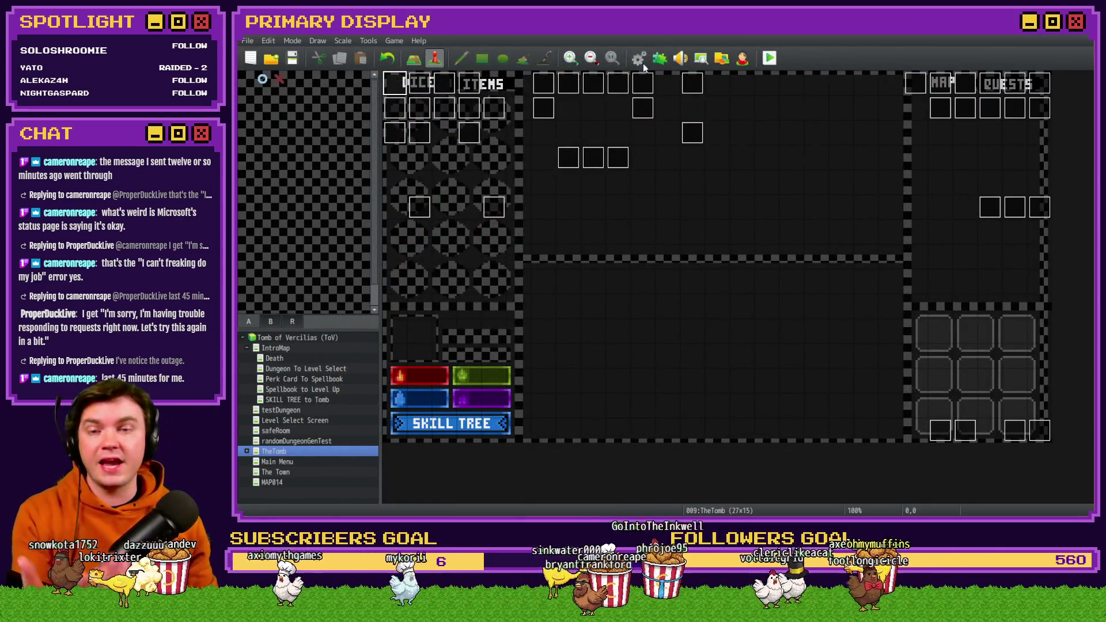
Step: Lower enemy 0505 Danathar's Defense from 21 to 10 in the database, then relaunch the playtest
left_click(640, 60)
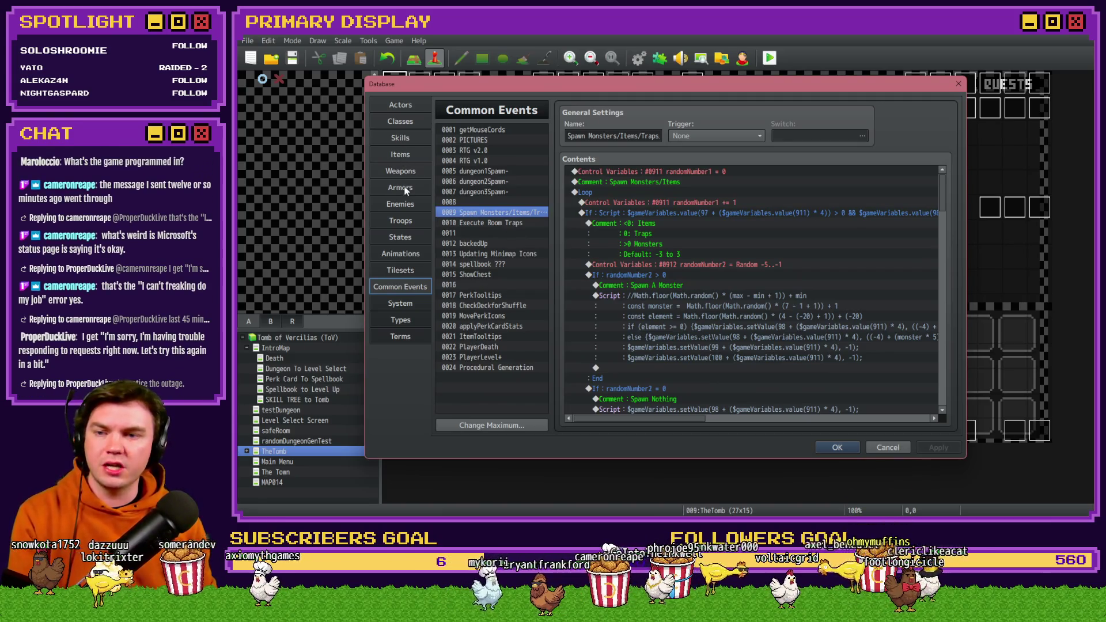
left_click(401, 203)
left_click_drag(544, 138, 547, 360)
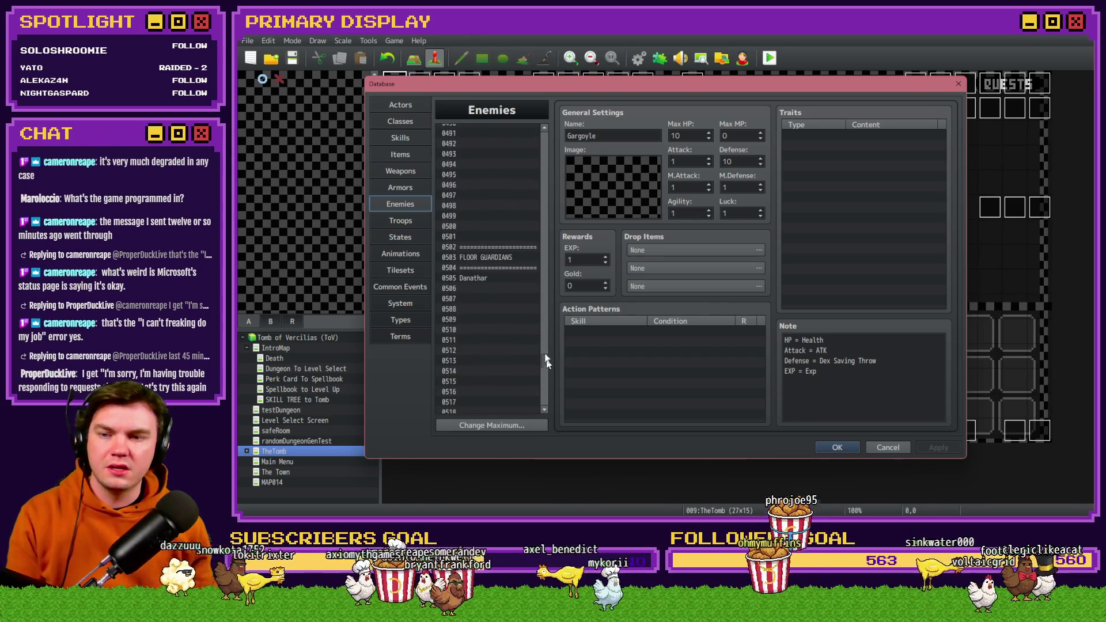
left_click(491, 279)
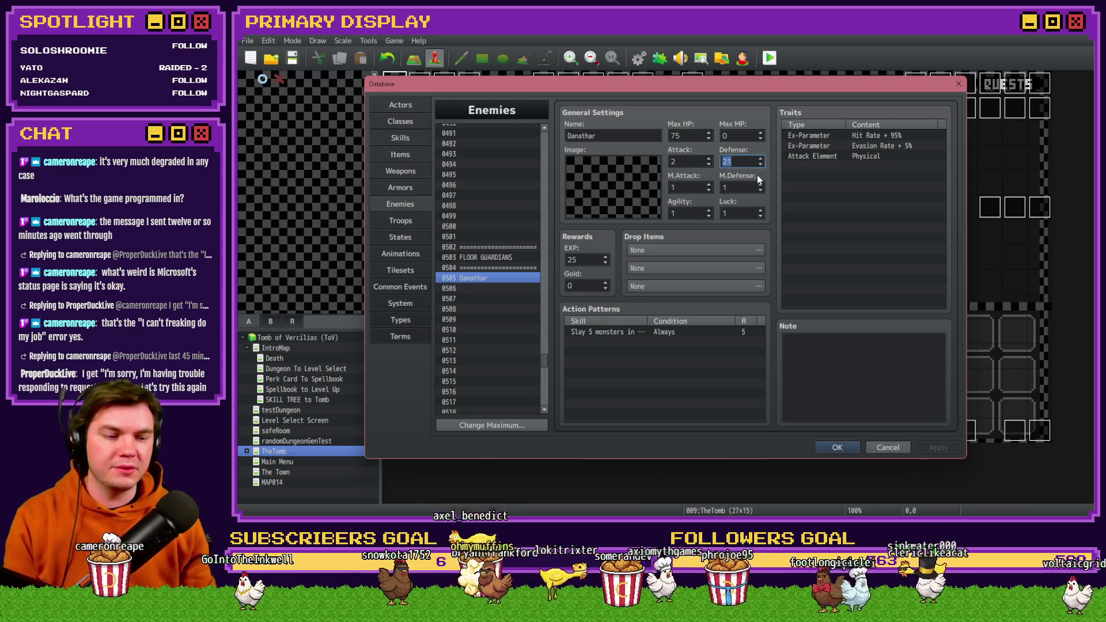
scroll(745, 164, "down", 8)
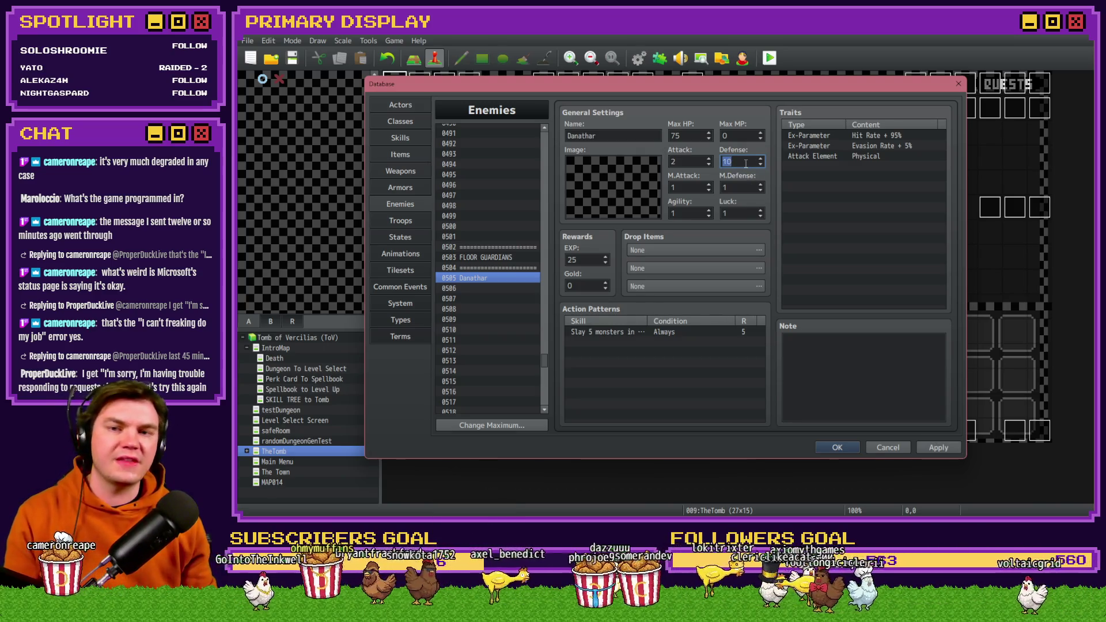
left_click(938, 449)
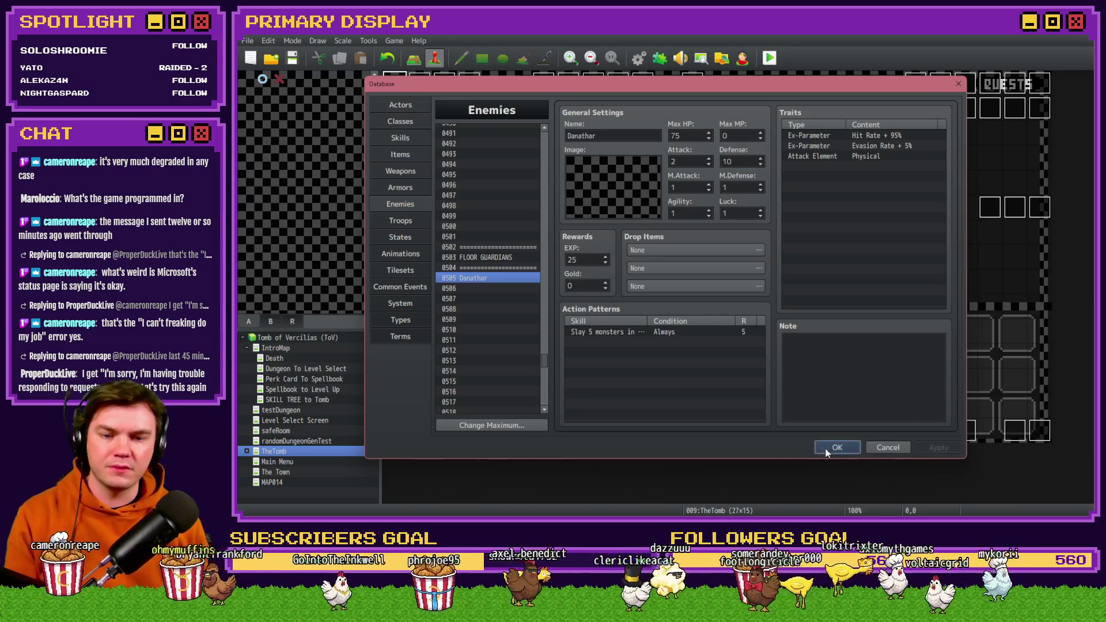
left_click(836, 447)
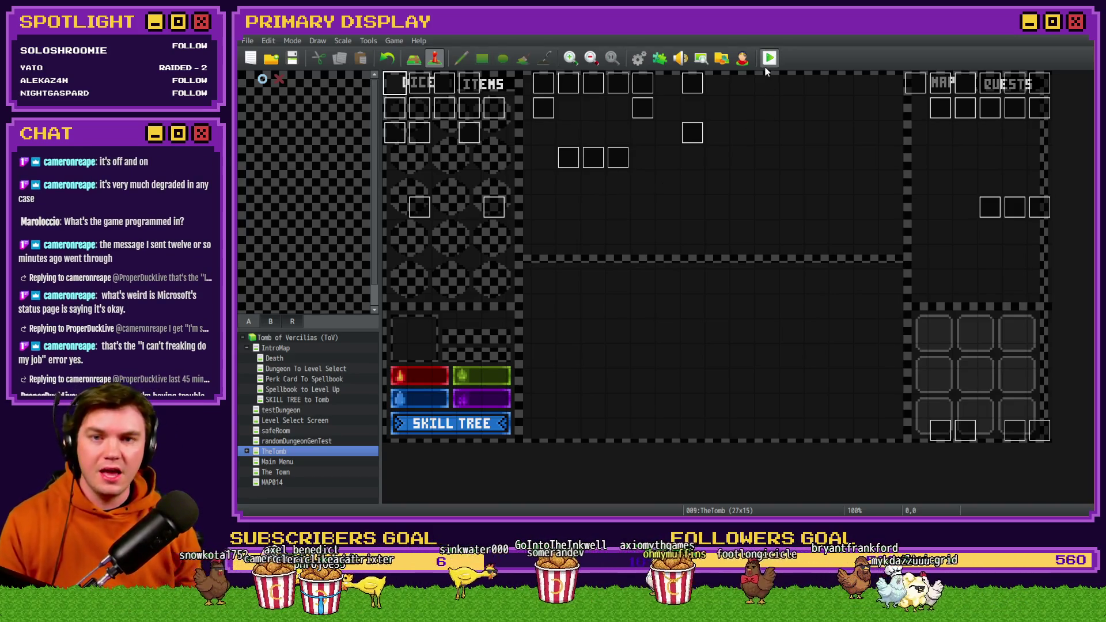
key("F12")
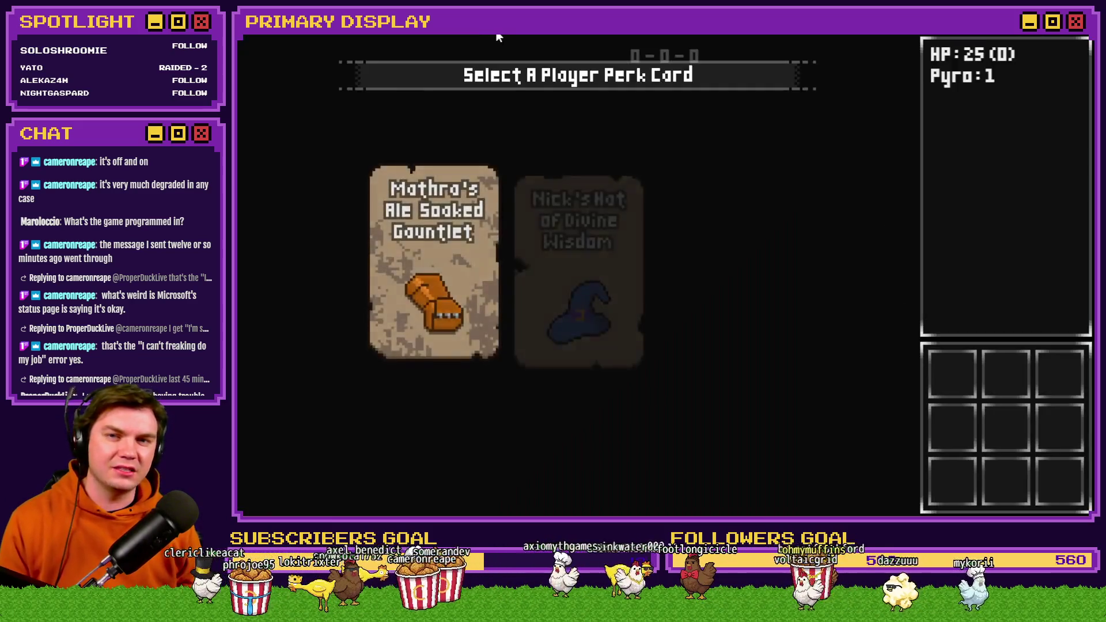
Step: Take the Fairlii's Fantastic Scroll perk and walk through the dungeon to the wooden door
left_click(710, 224)
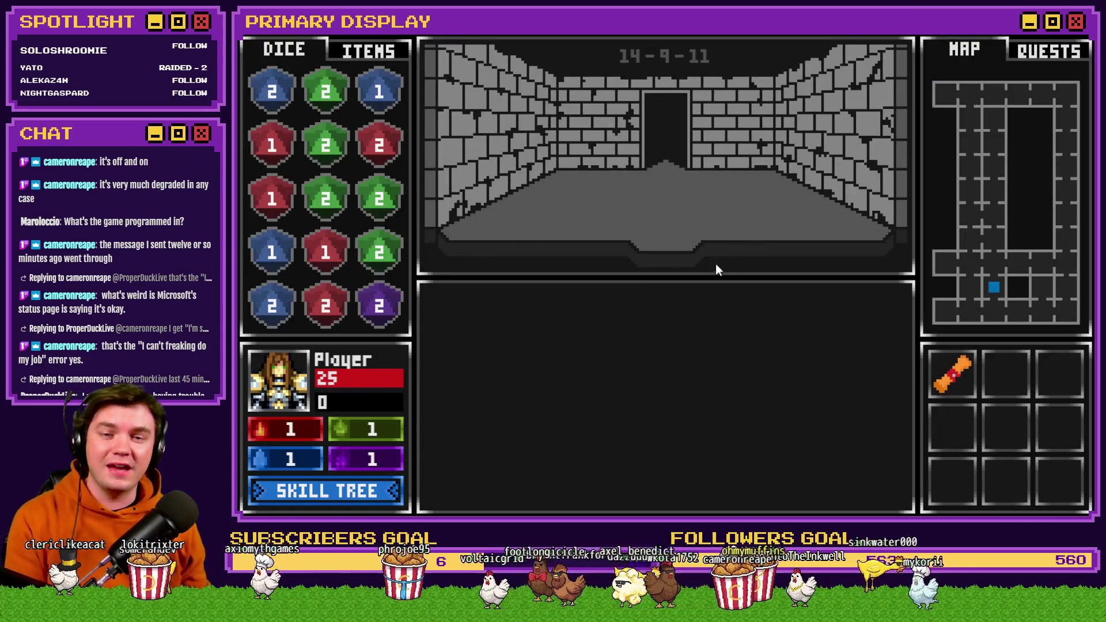
key("Down")
key("Right")
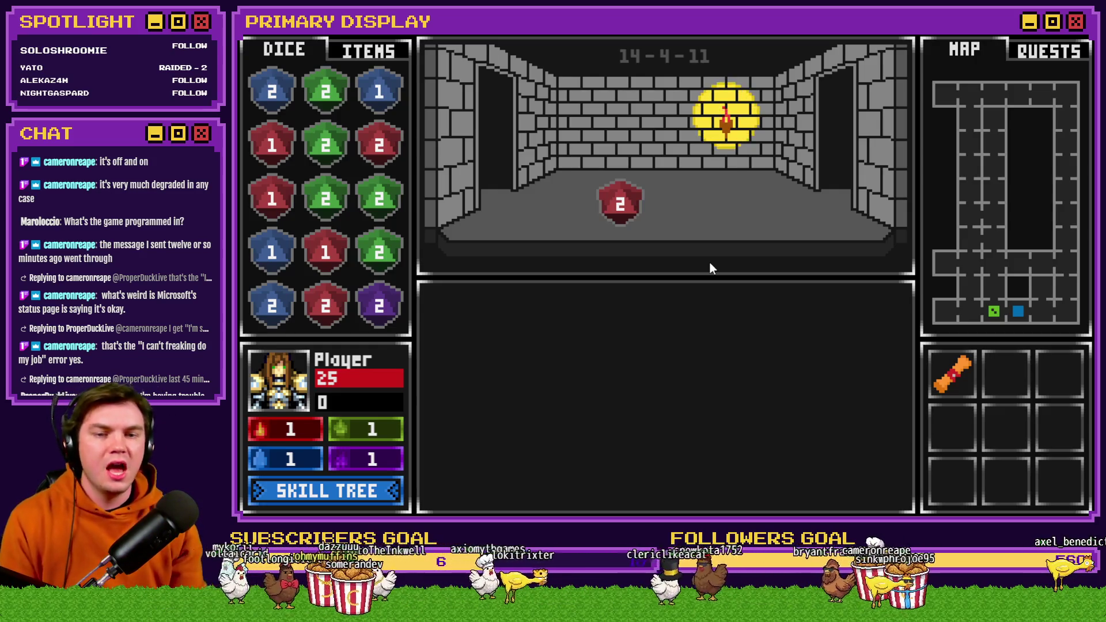
key("w")
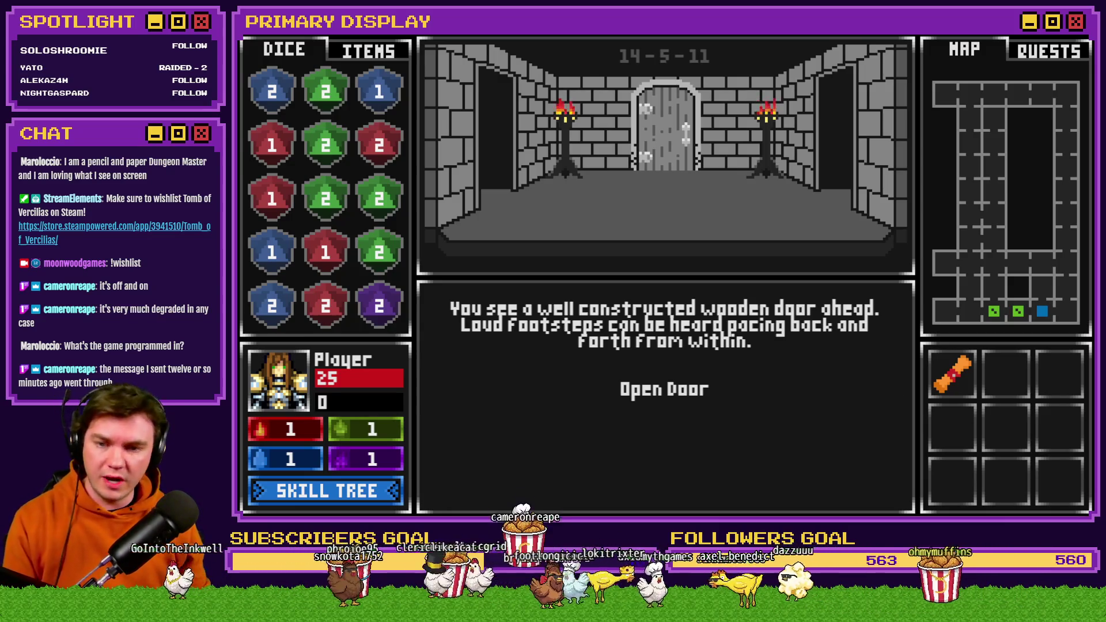
Step: Open the wooden door in room 14-5-11 and continue past the door-opening text
left_click(669, 392)
key("Up")
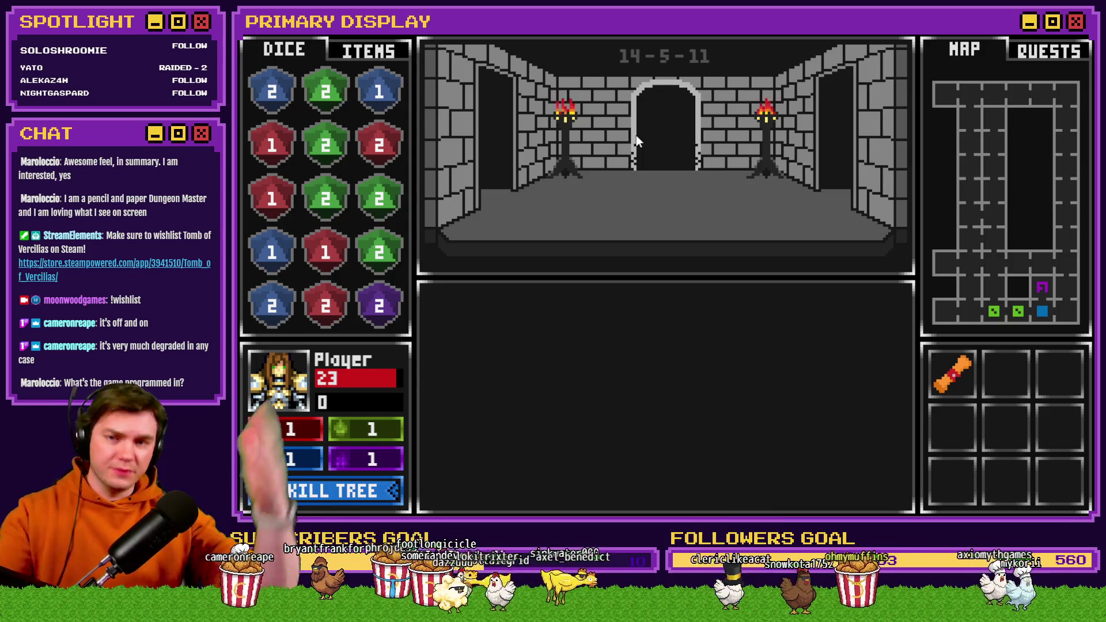
Step: Move between rooms 14-4-11, 14-6-11 and 14-5-11, fighting the Danathar card battles that trigger
key("w")
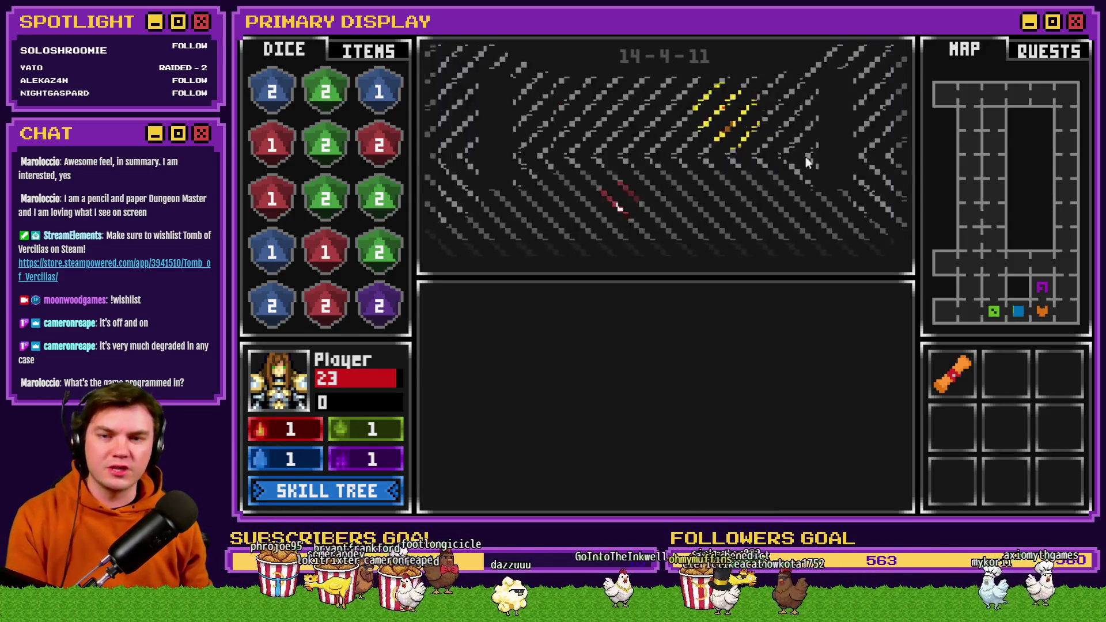
key("q")
key("e")
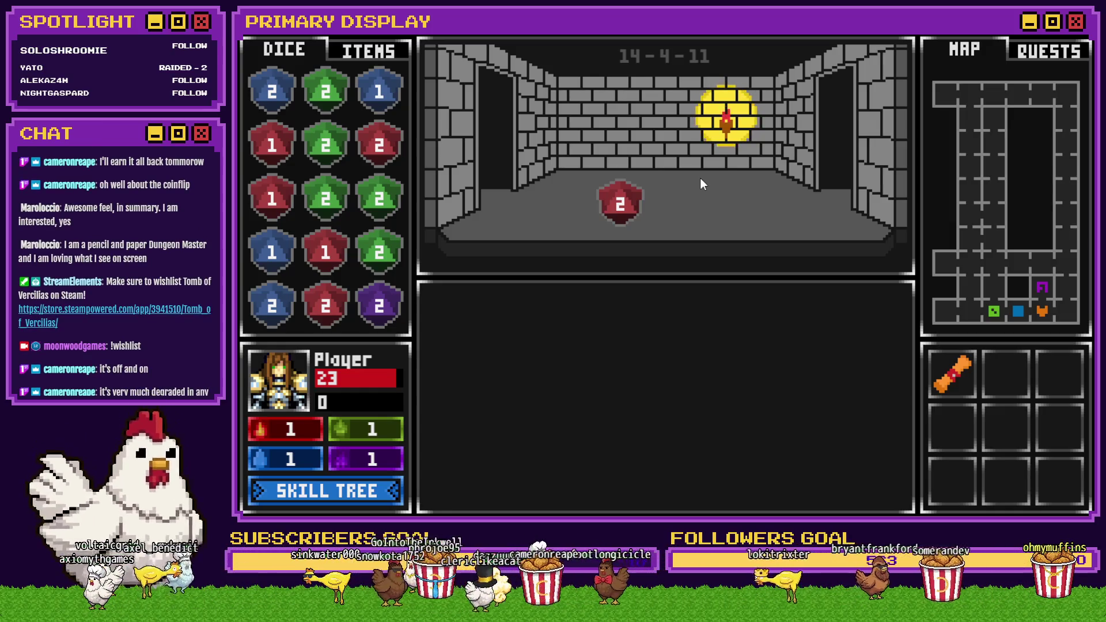
key("w")
key("w")
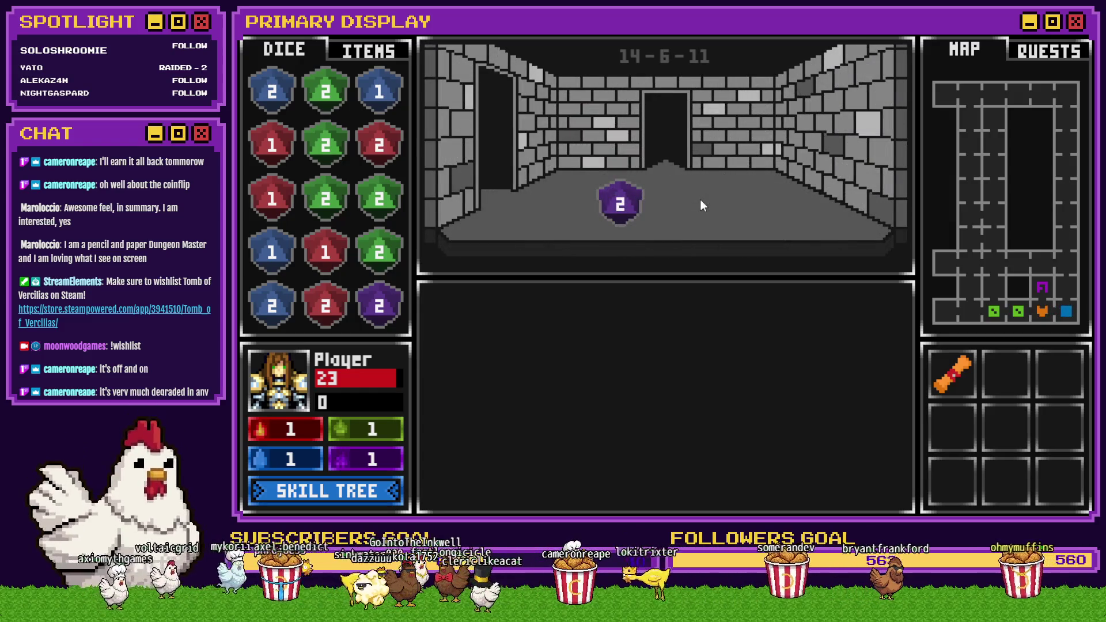
key("s")
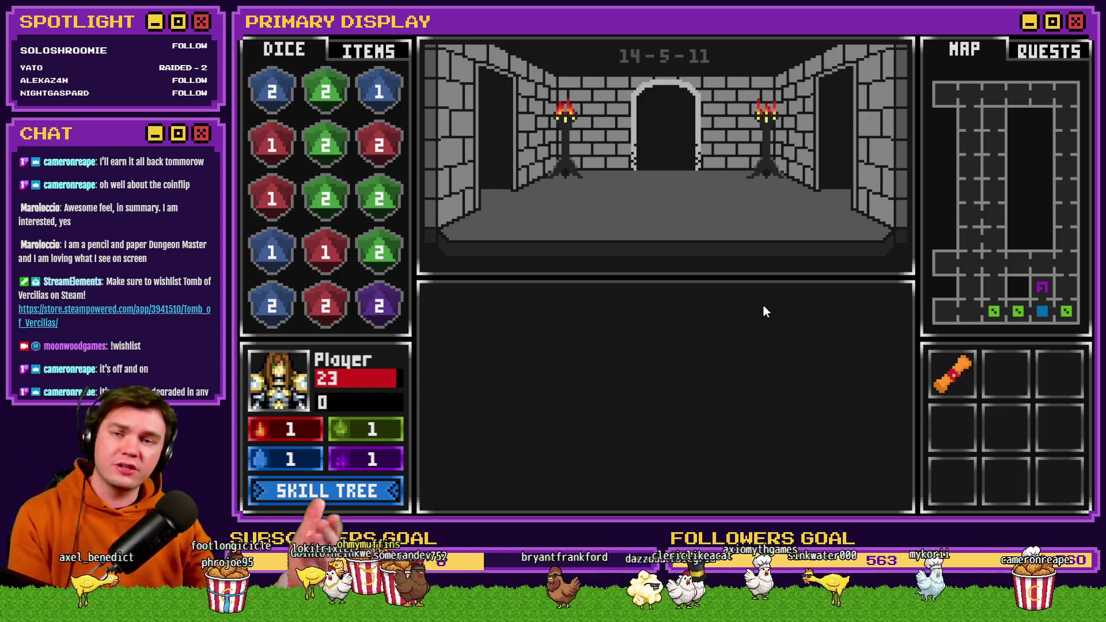
key("w")
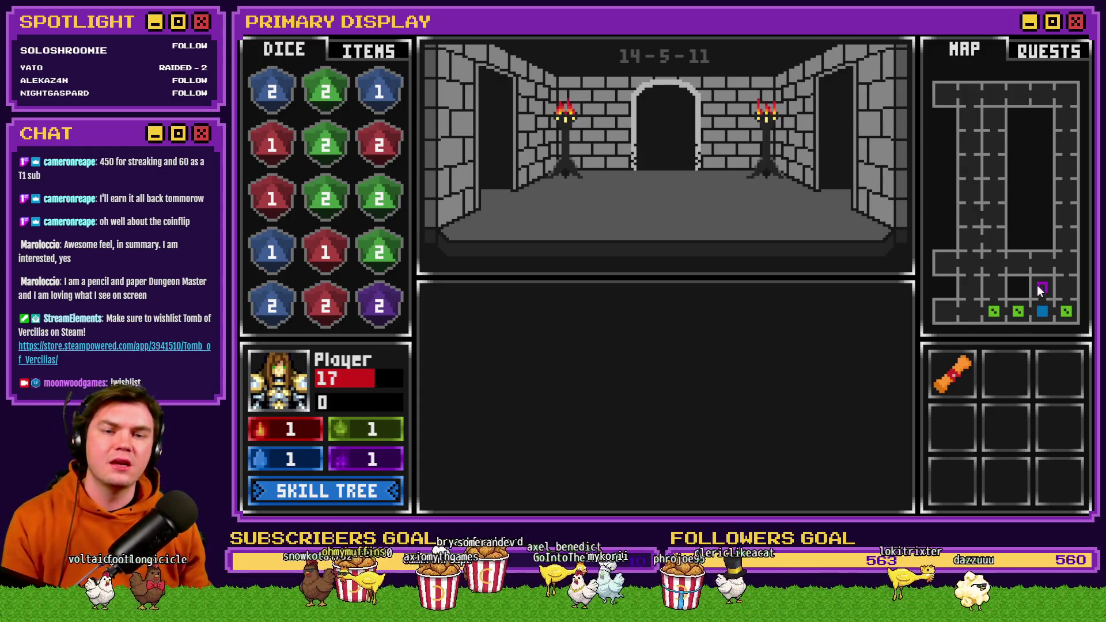
left_click(1041, 313)
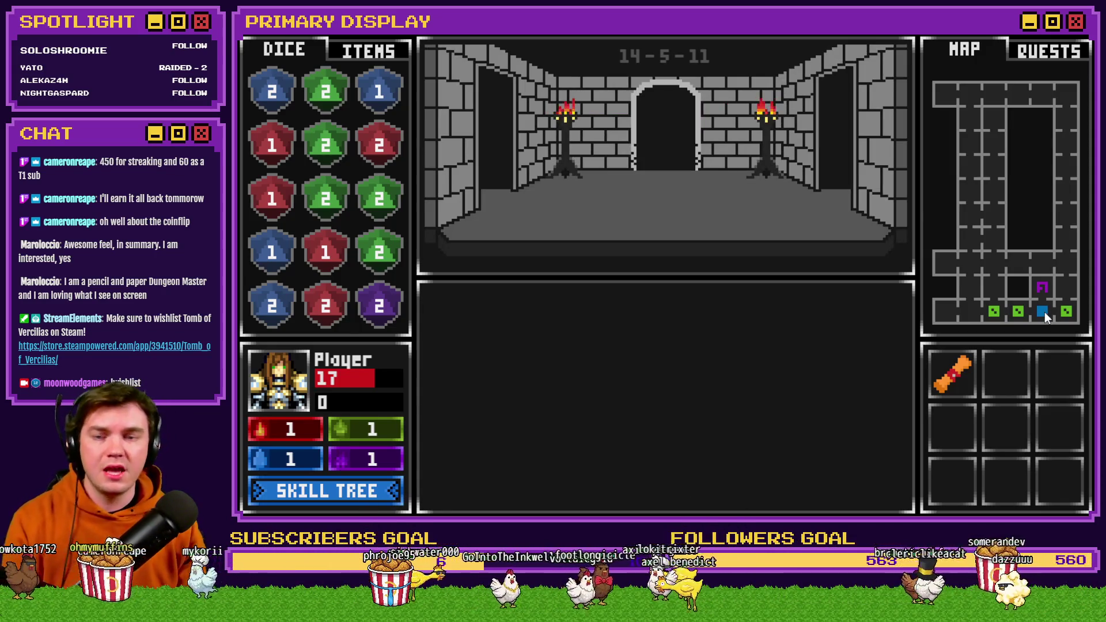
key("w")
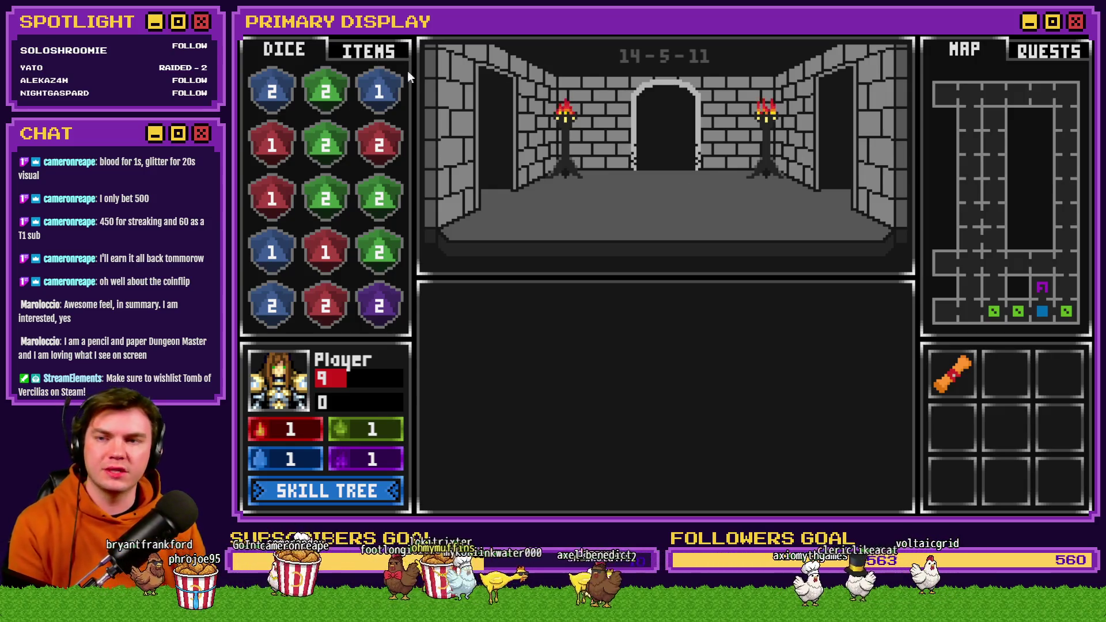
Step: Show the potions-and-food inventory, then step forward into a Danathar card battle
left_click(368, 52)
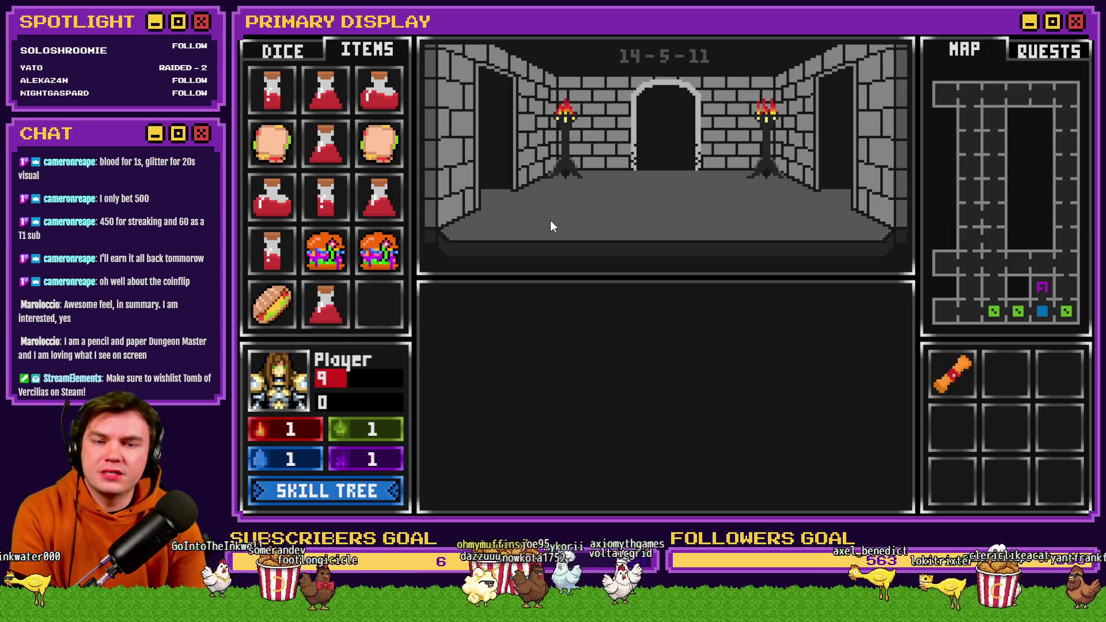
key("w")
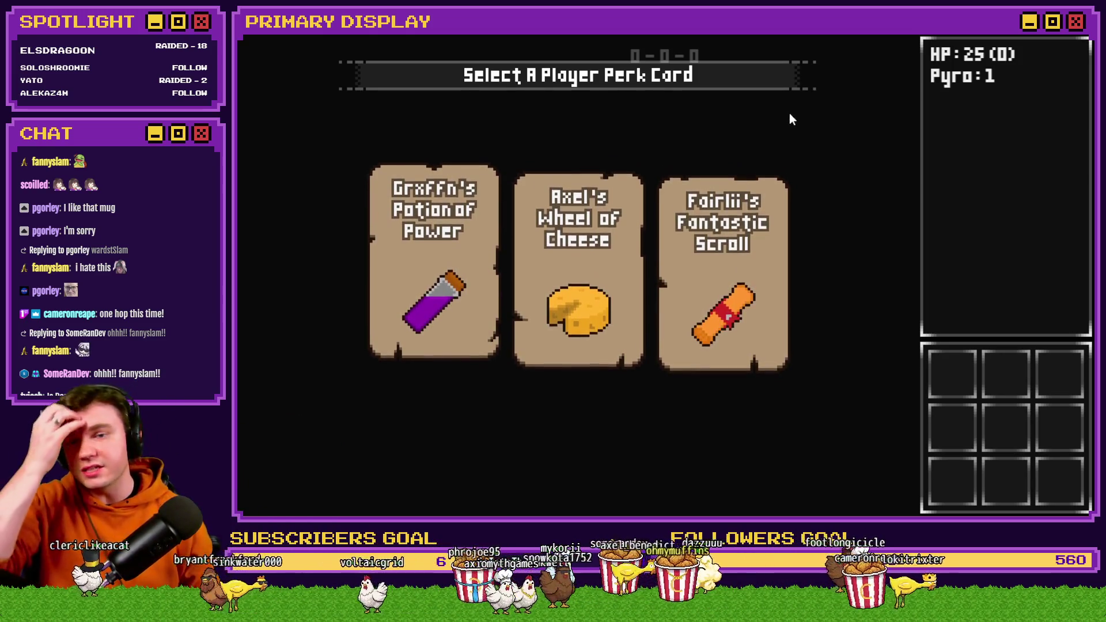
Step: Reach the perk deal of Grxffn's Potion of Power, Axel's Wheel of Cheese and Fairlii's Fantastic Scroll
mouse_move(725, 242)
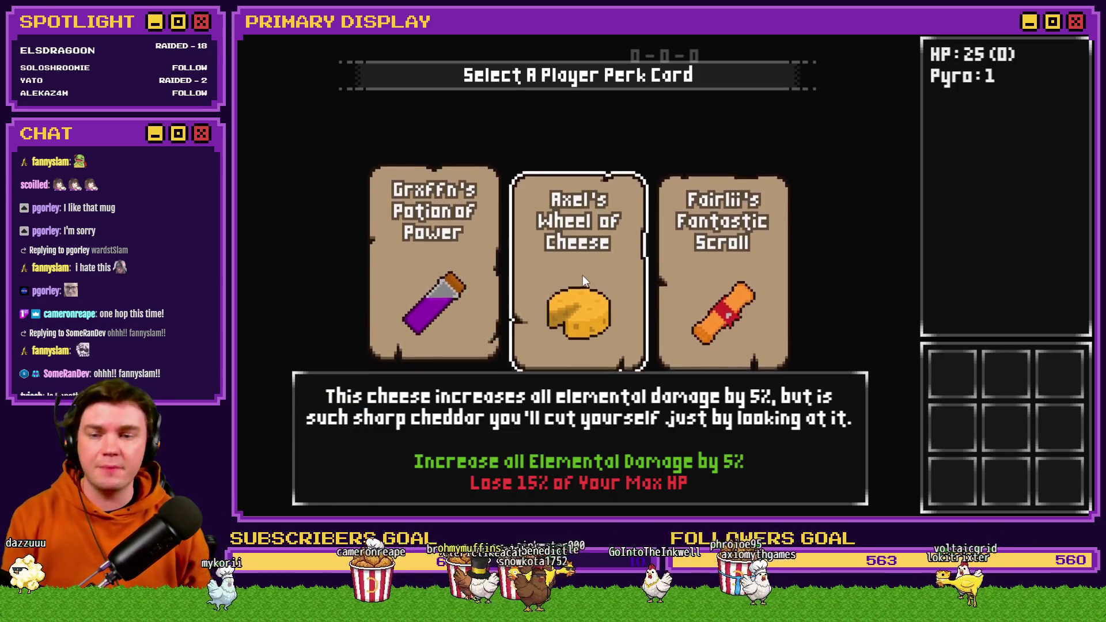
Step: Choose the Axel's Wheel of Cheese perk (+5% elemental damage, lose 15% max HP)
left_click(582, 275)
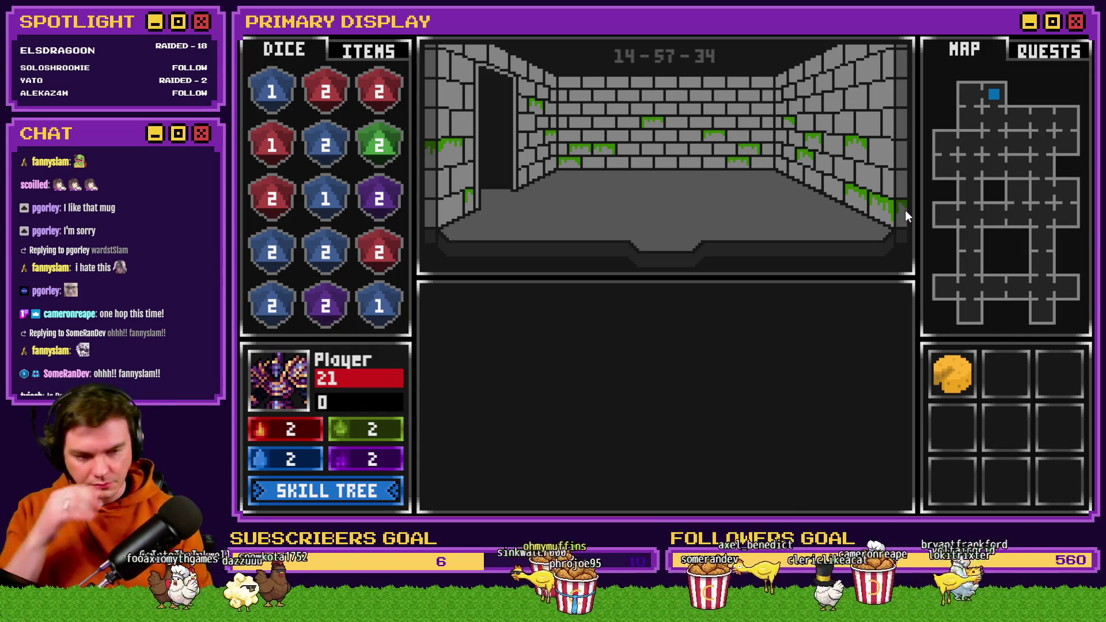
Step: Advance through the dungeon rooms and pick another perk card
left_click(734, 219)
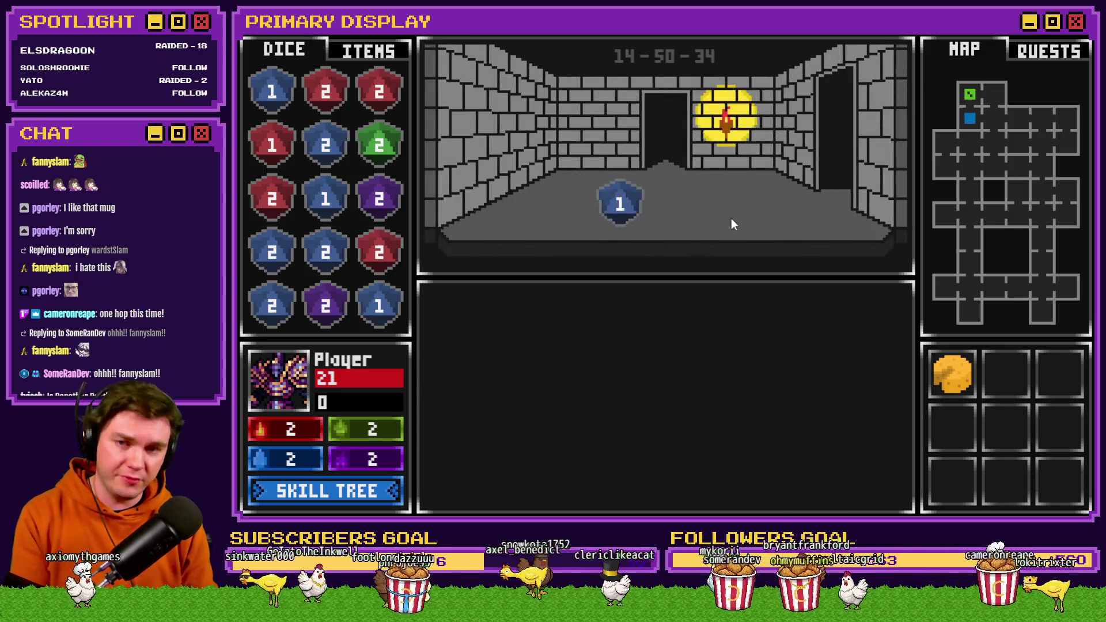
left_click(727, 218)
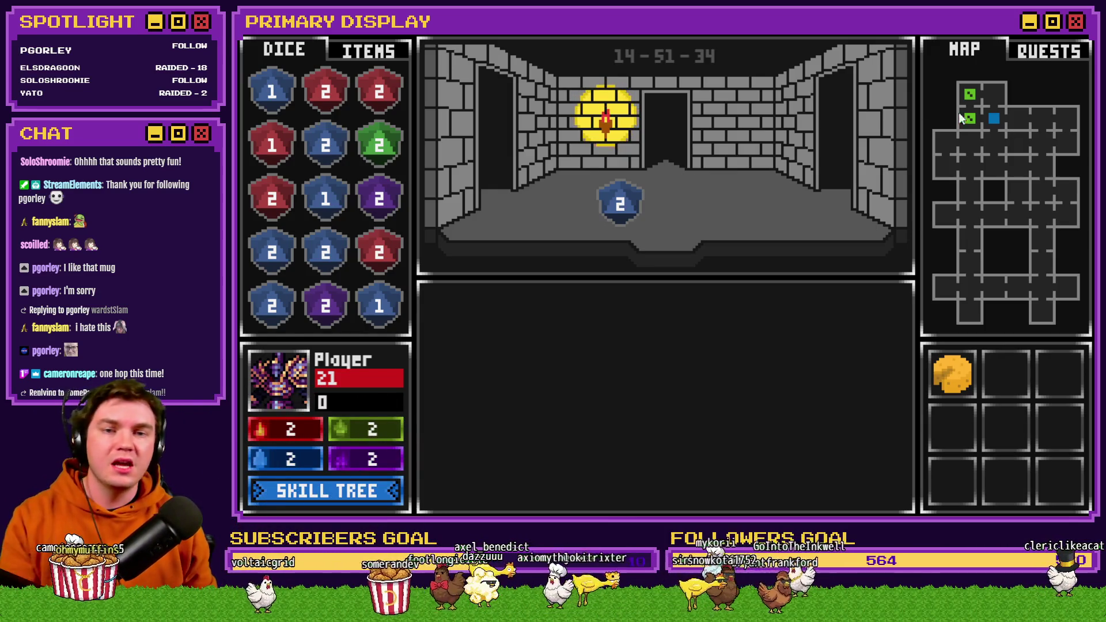
left_click(893, 195)
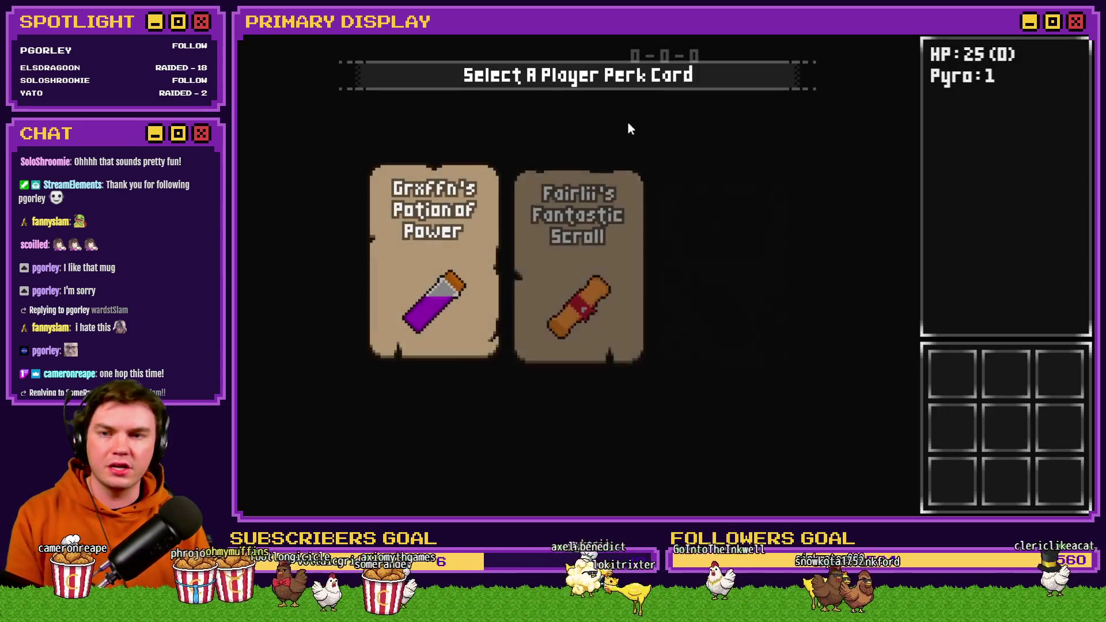
left_click(718, 231)
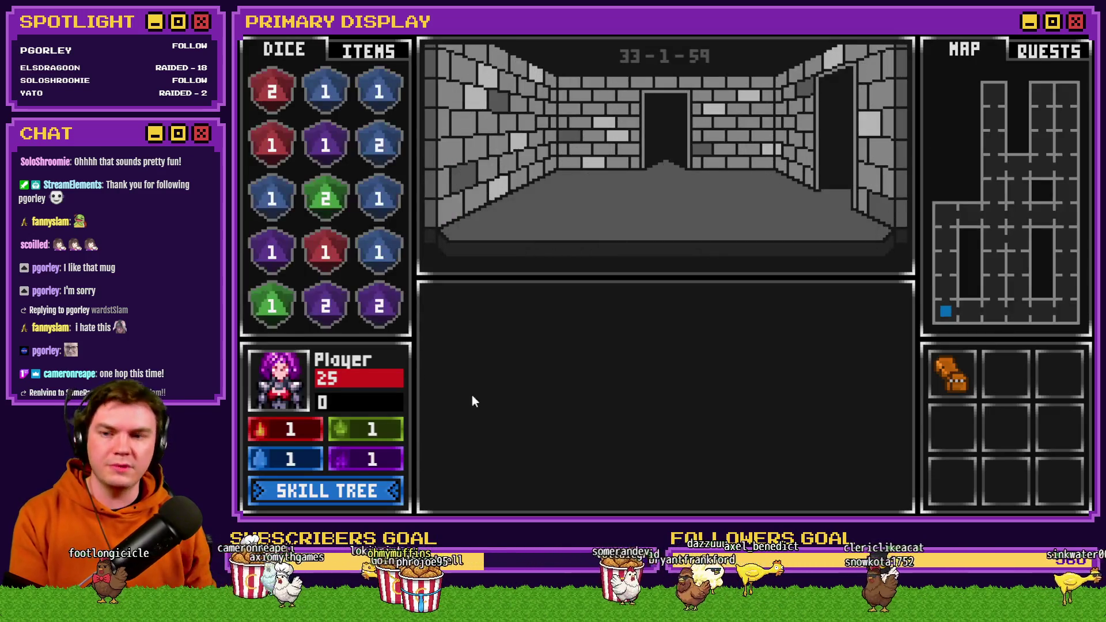
Step: Review the skill tree, then switch the side panel to the carried items
left_click(338, 493)
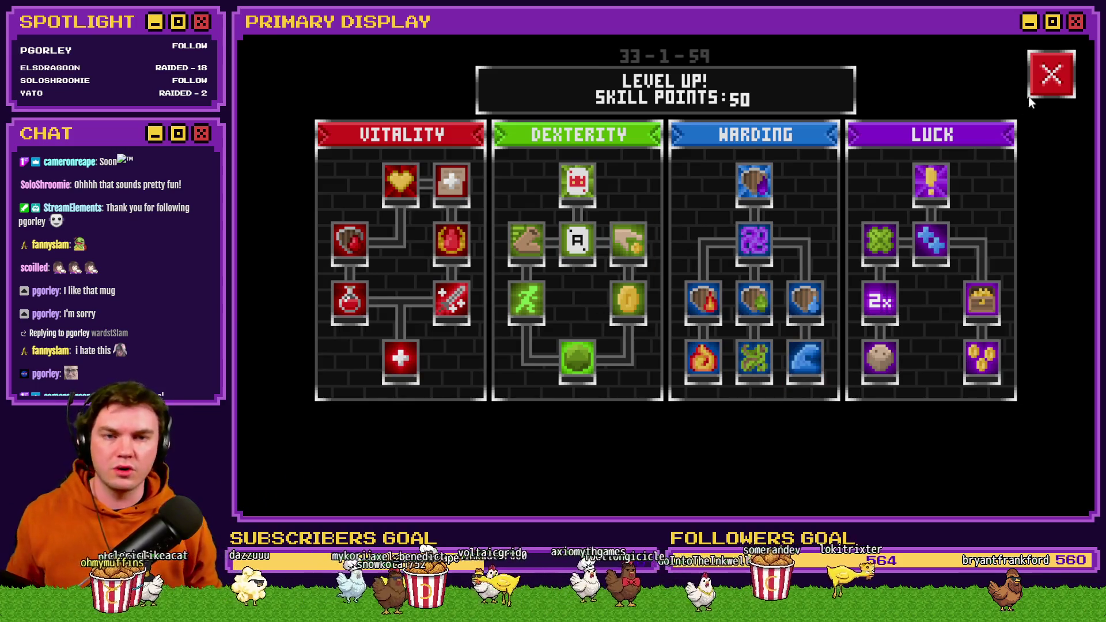
left_click(1049, 82)
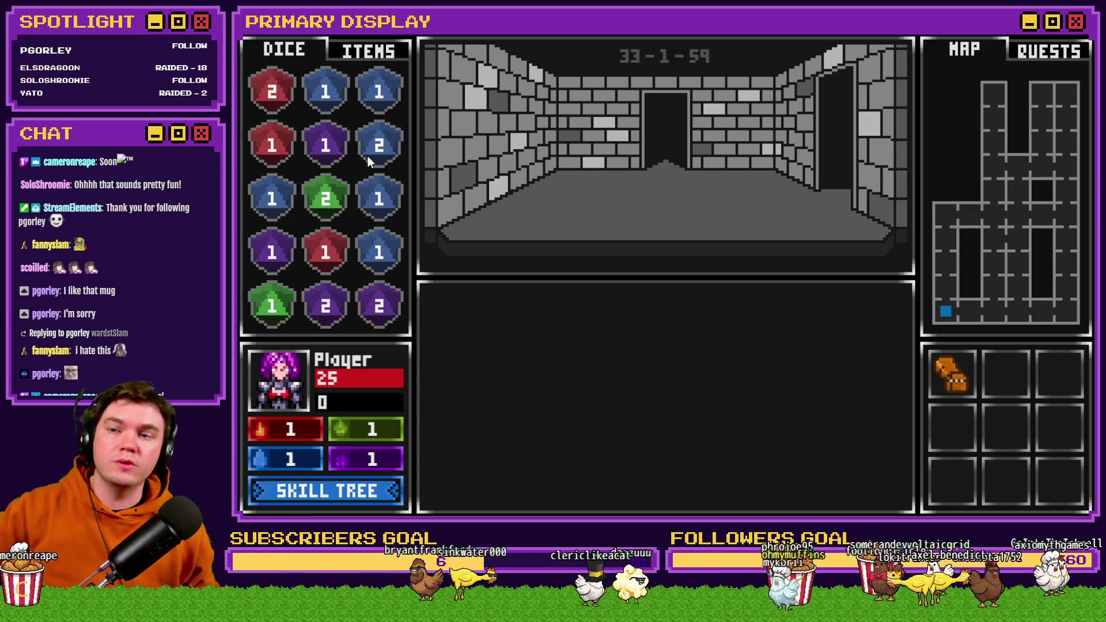
left_click(359, 54)
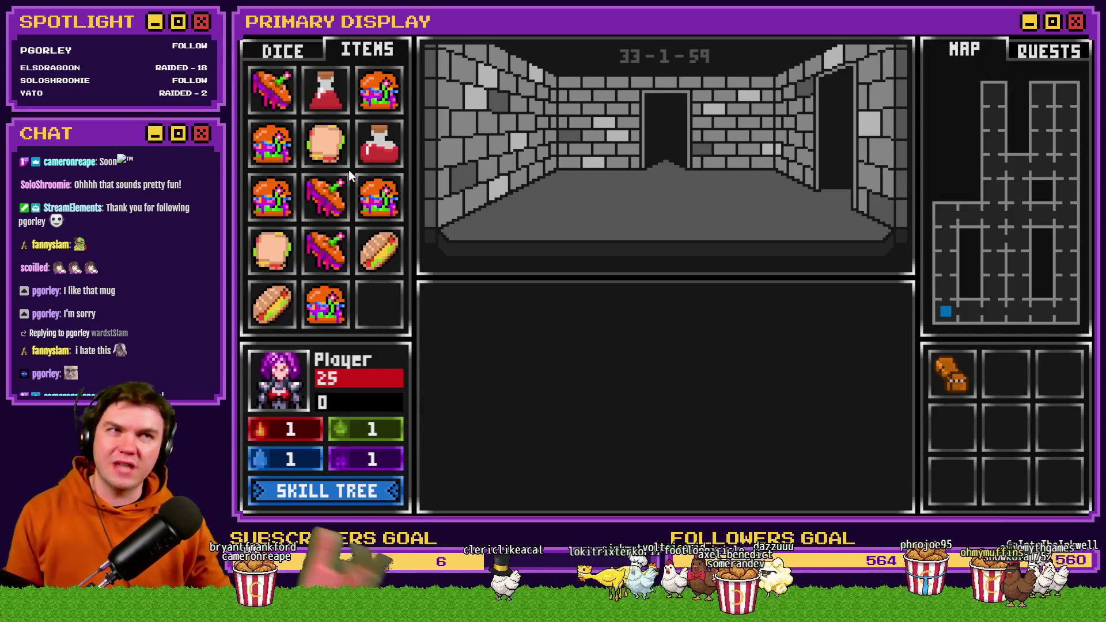
Step: Read the descriptions of the carried potions and sandwiches, then check and close the skill tree
mouse_move(381, 195)
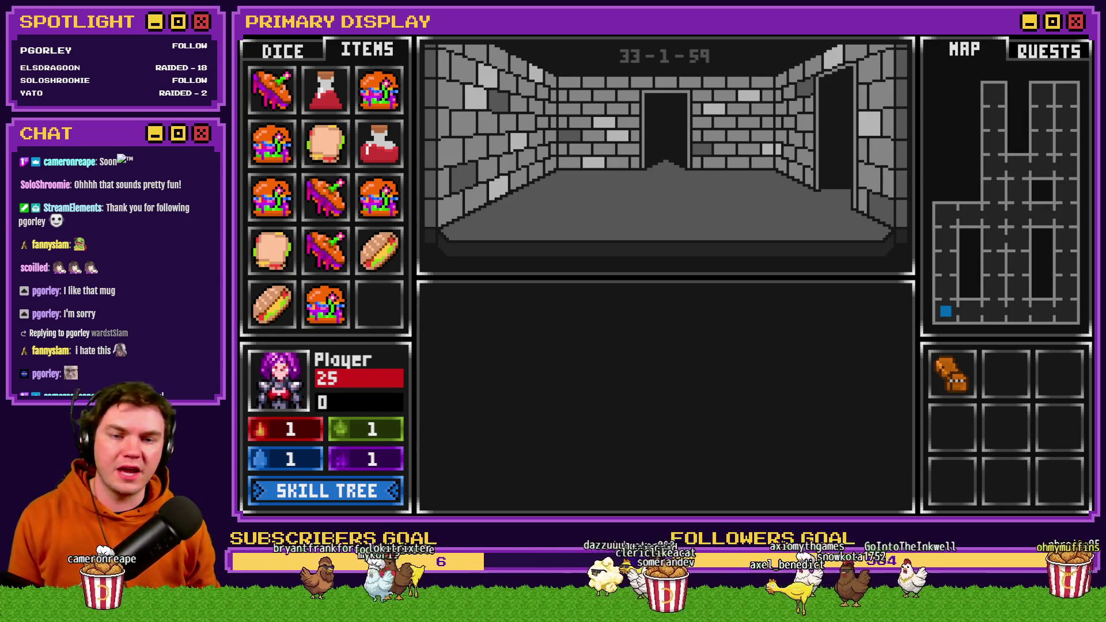
mouse_move(964, 385)
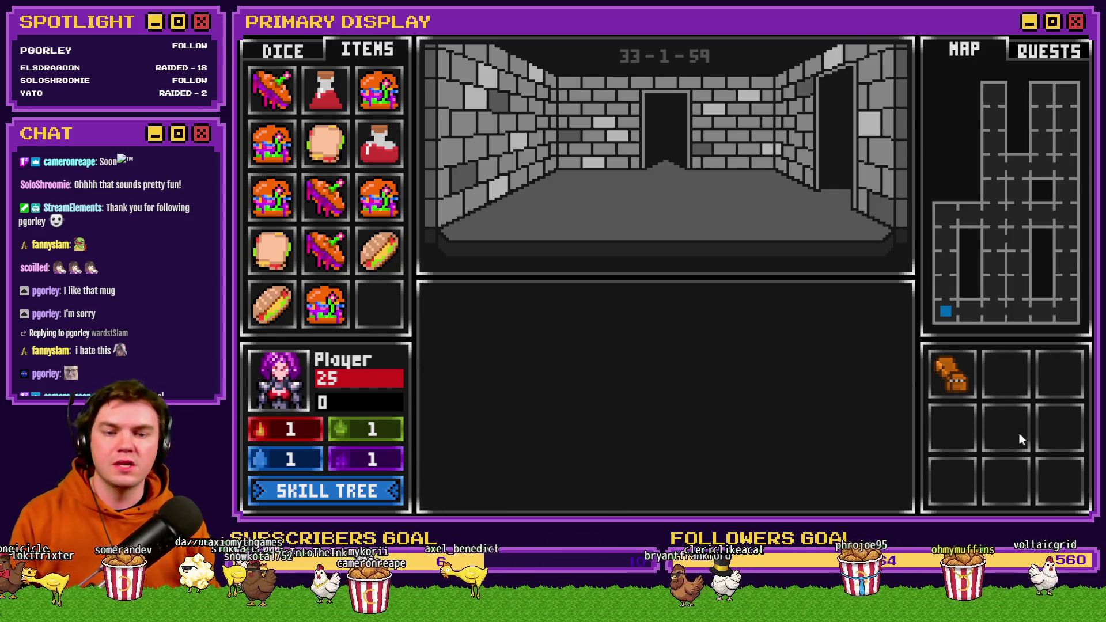
mouse_move(337, 158)
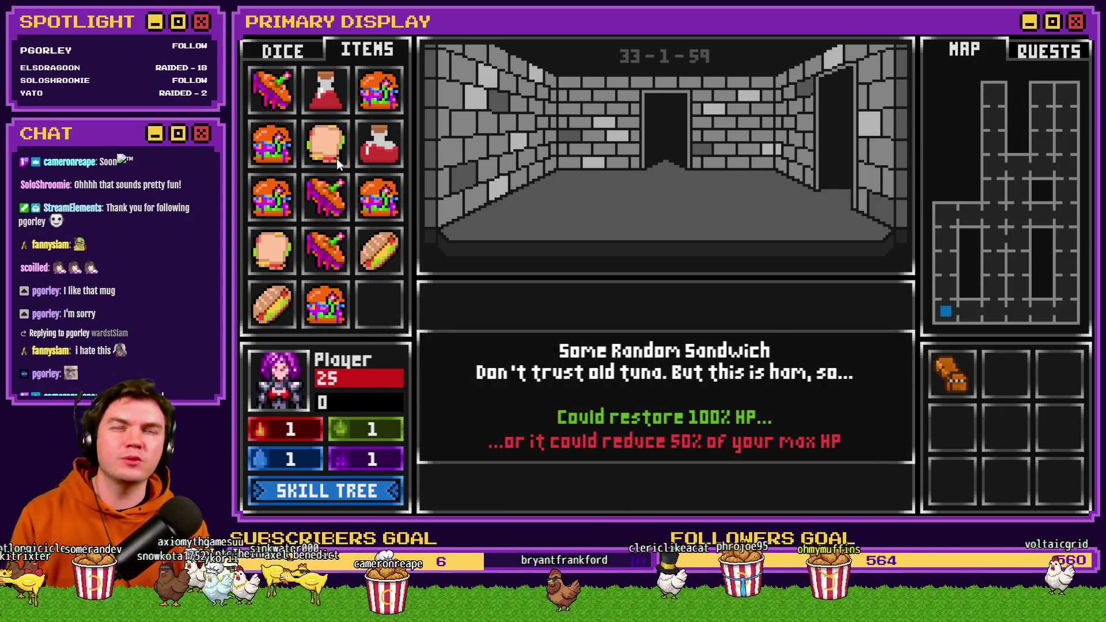
left_click(353, 491)
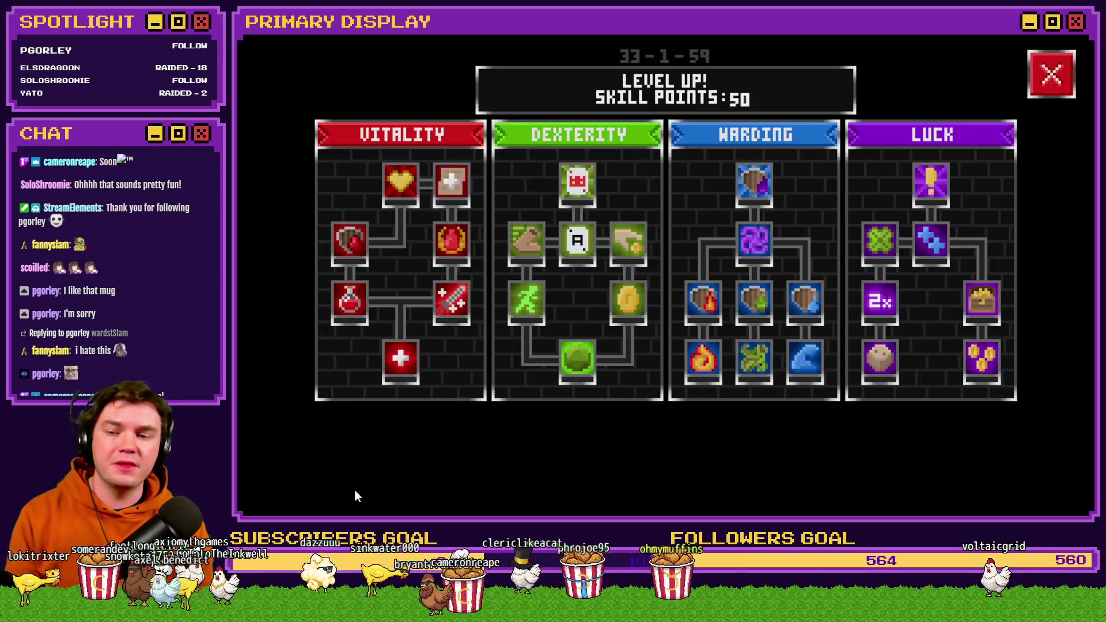
left_click(1042, 80)
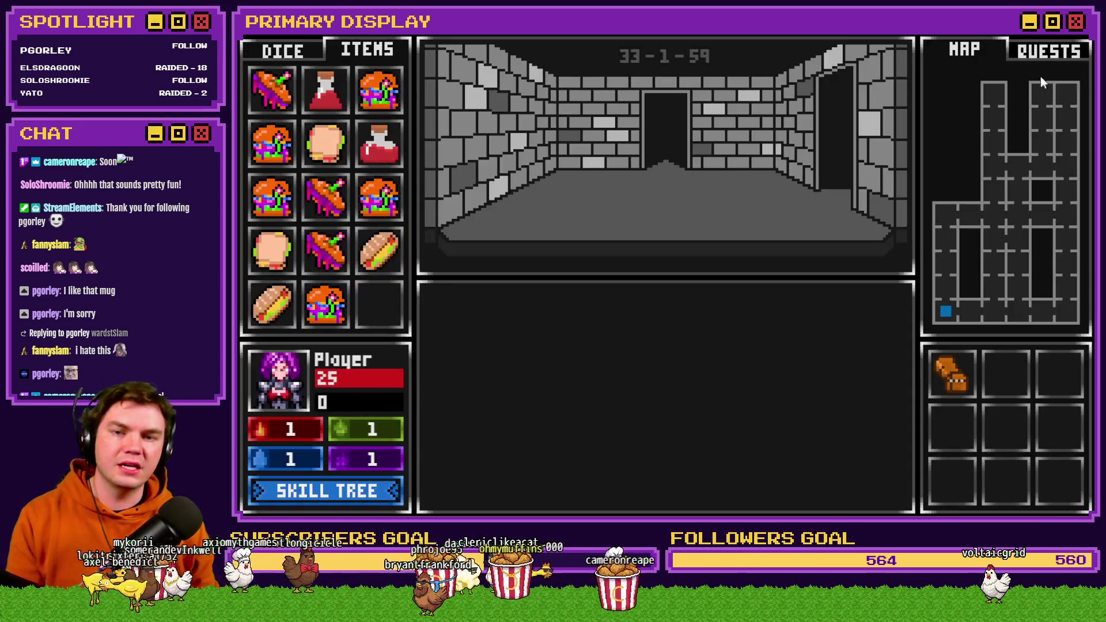
Step: Close the playtest and set the player's starting position on The Town map
key("alt+F4")
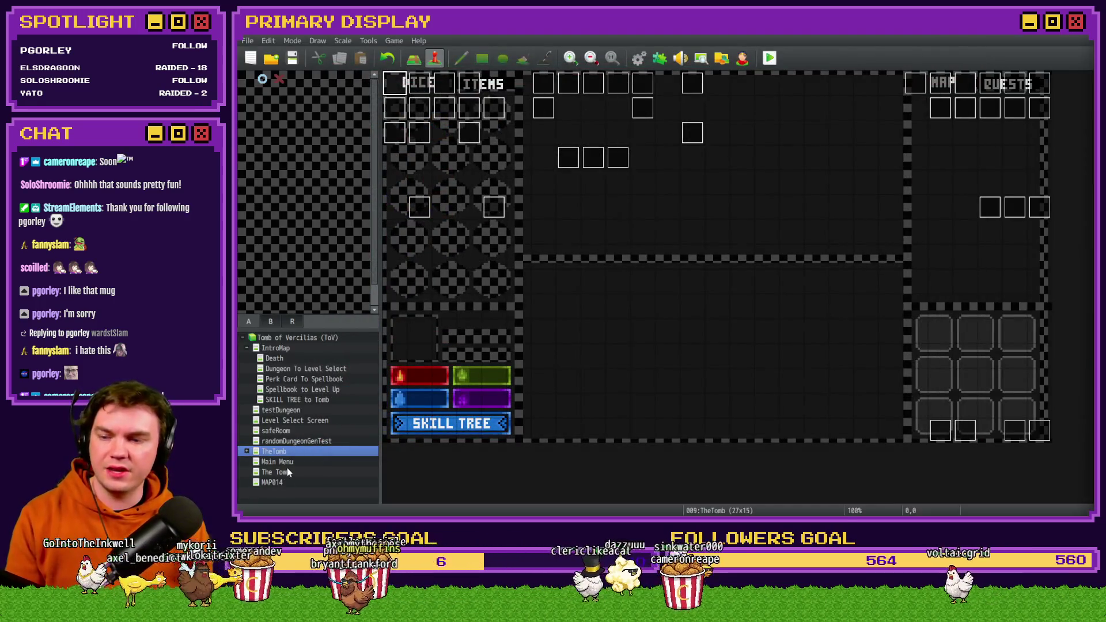
left_click(287, 471)
right_click(400, 84)
mouse_move(483, 231)
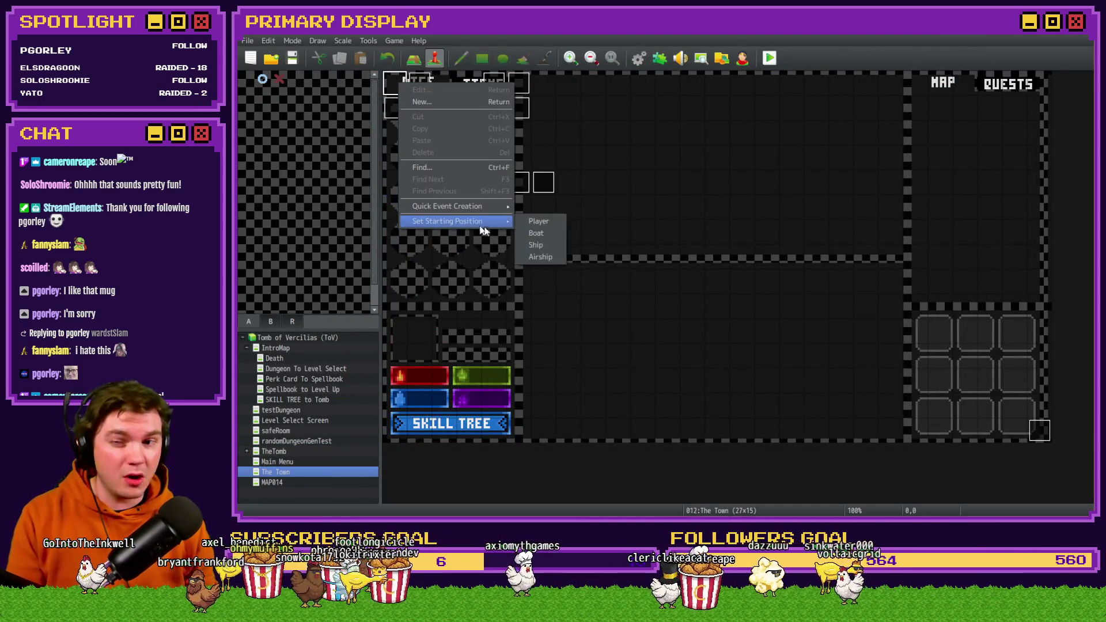
left_click(538, 221)
left_click(637, 293)
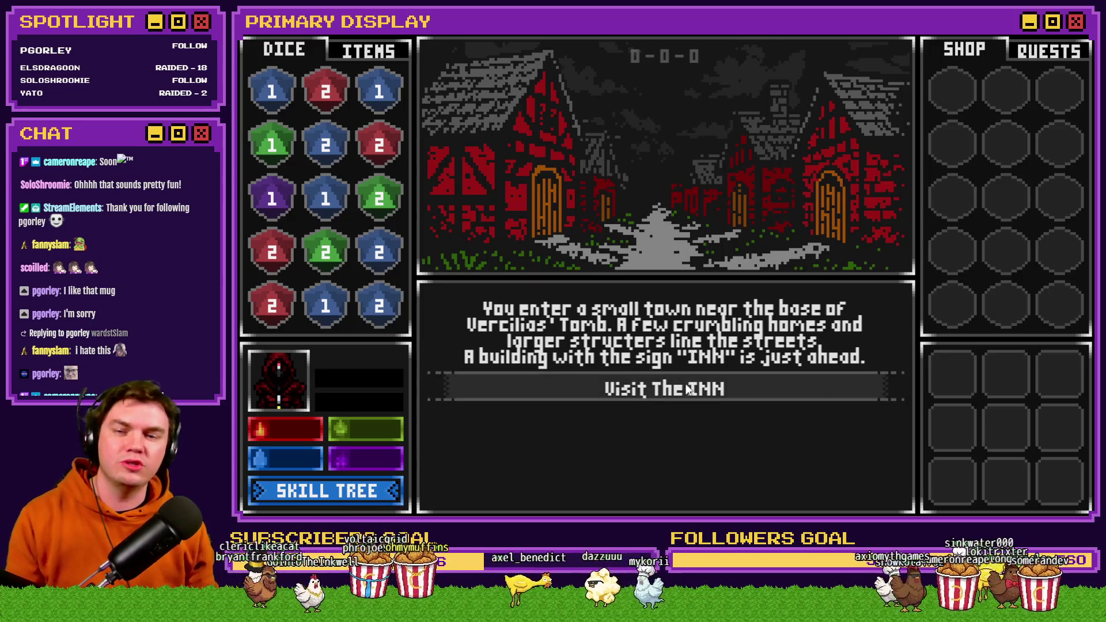
Step: Visit the inn, Mages Guild and church, returning to the street after each
left_click(668, 388)
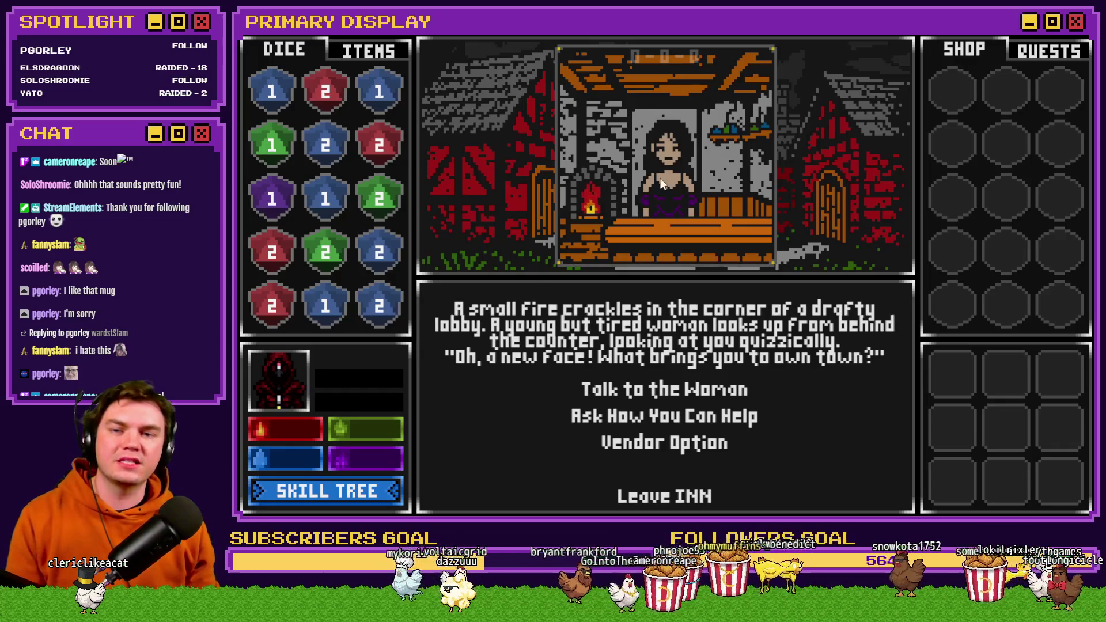
left_click(677, 495)
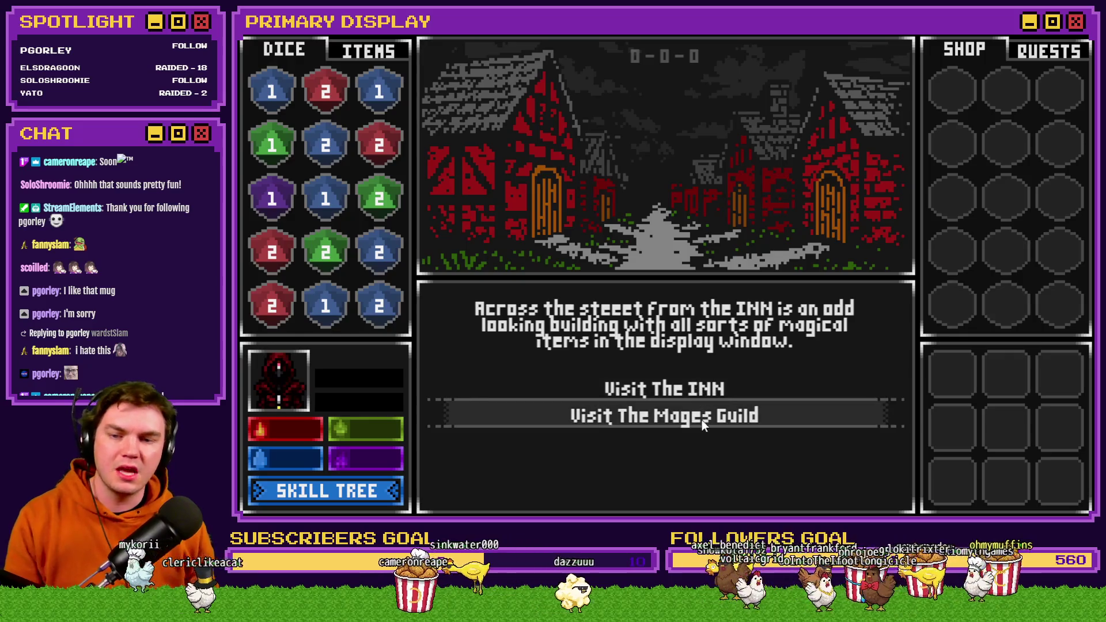
left_click(702, 421)
left_click(699, 500)
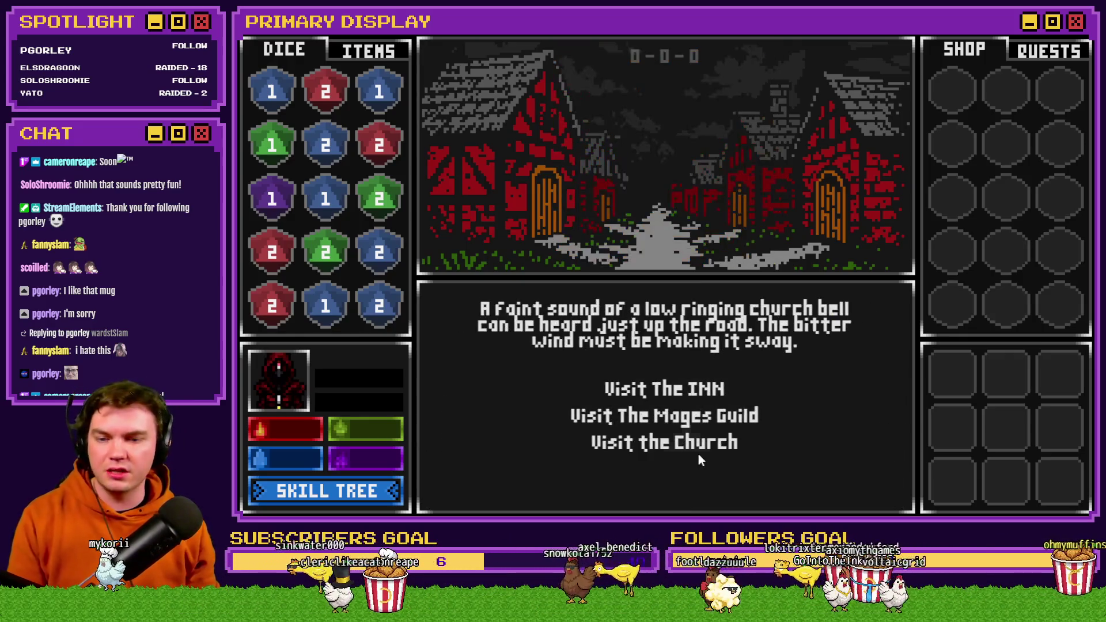
left_click(700, 447)
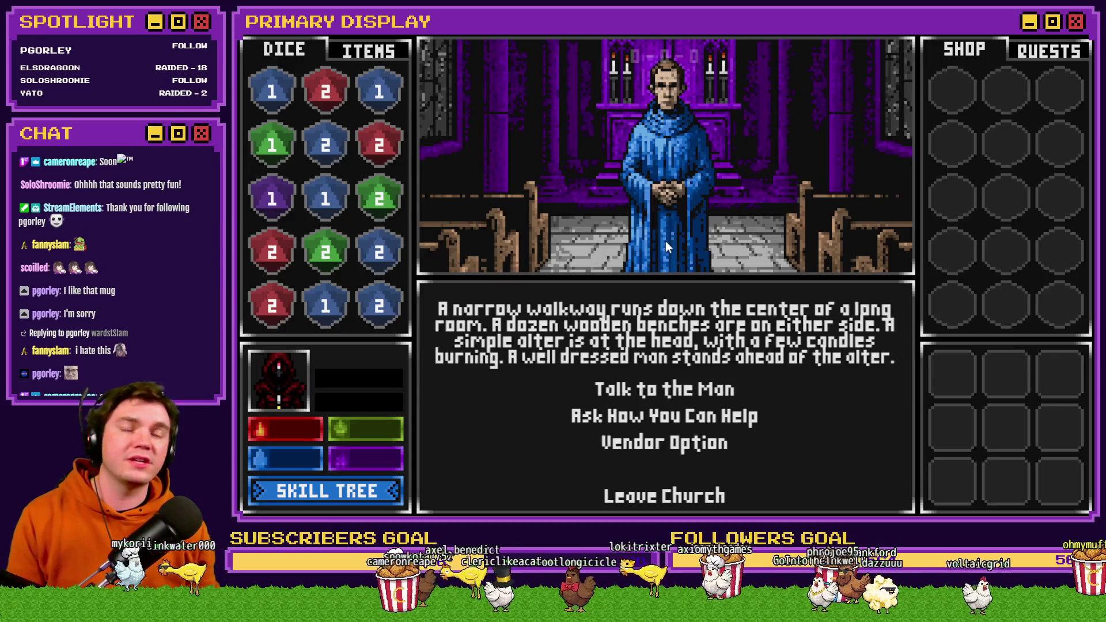
left_click(689, 497)
Step: Revisit the inn and the church, leaving each back to the street
left_click(720, 380)
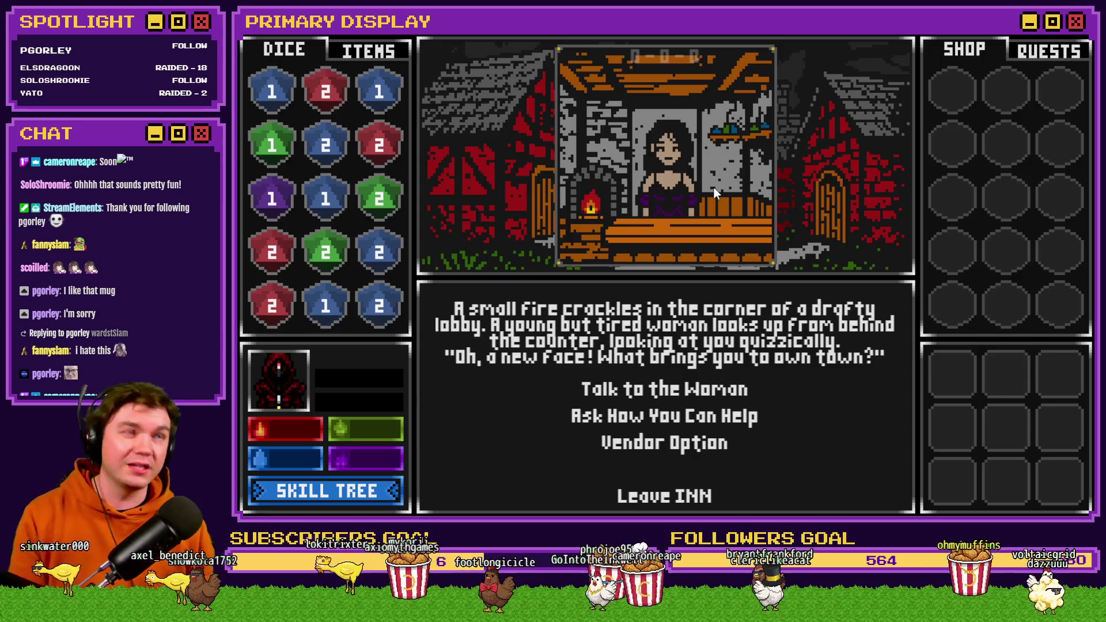
left_click(689, 497)
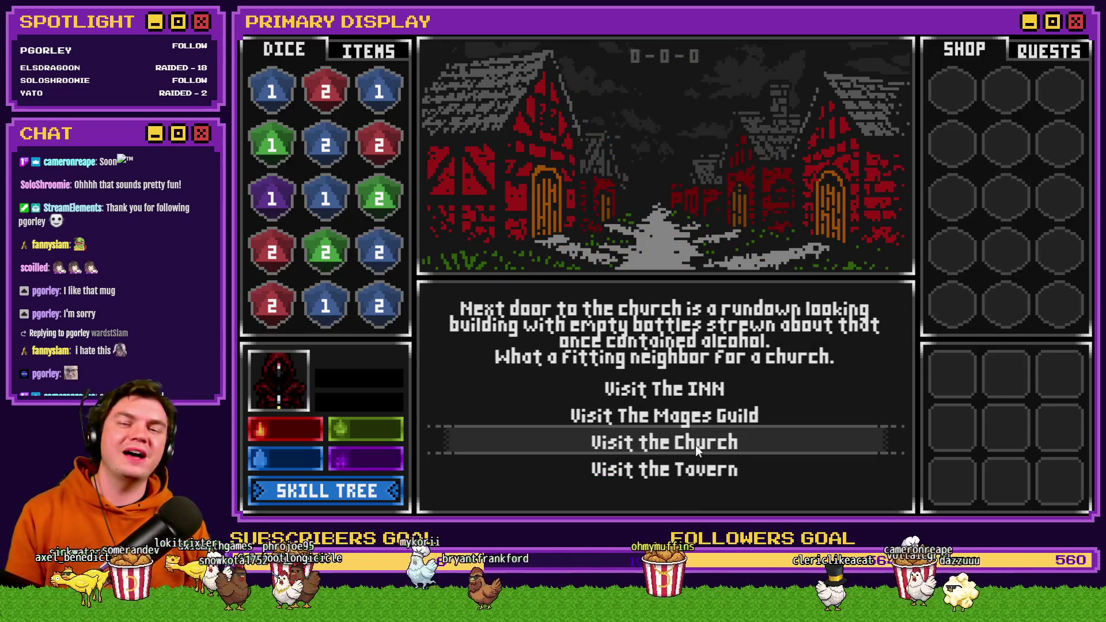
left_click(696, 447)
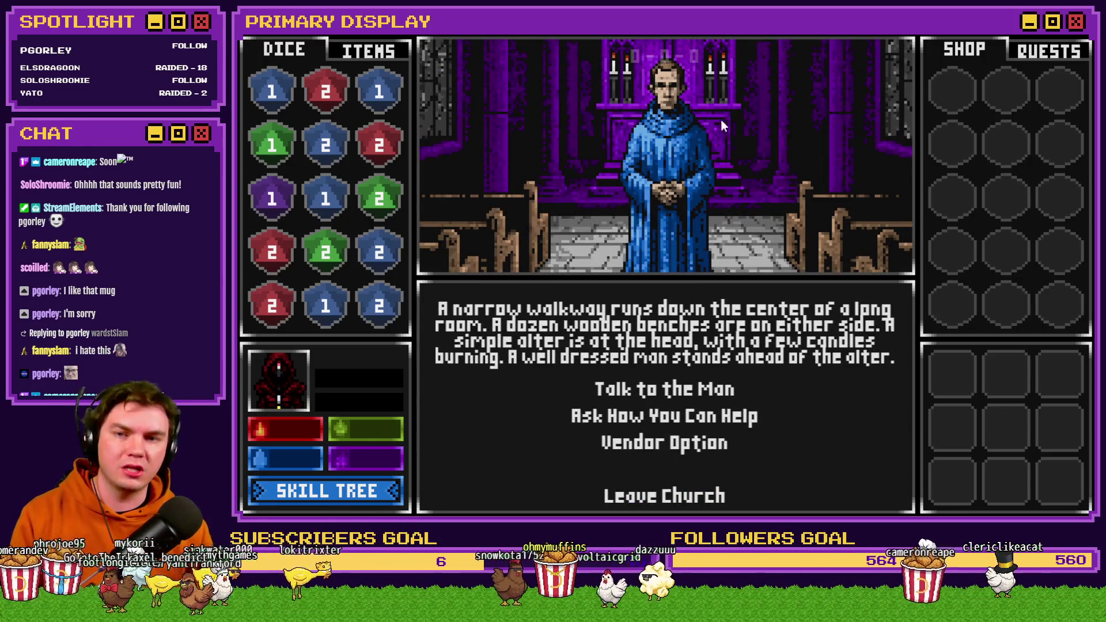
left_click(662, 500)
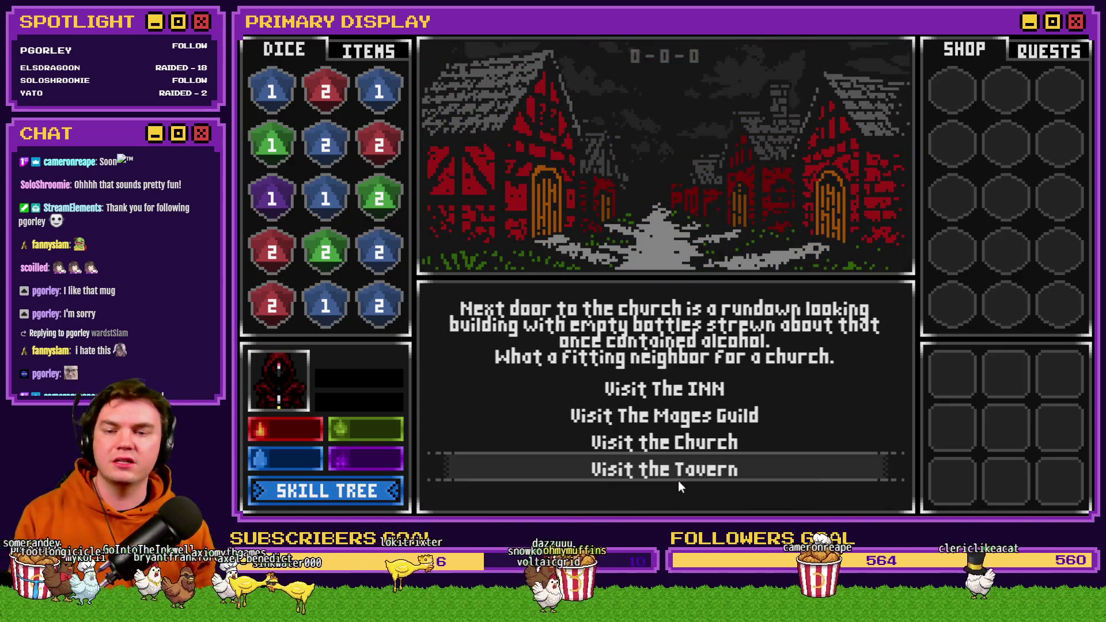
Step: Visit the tavern, then the inn once more, returning to the street each time
left_click(680, 478)
left_click(686, 496)
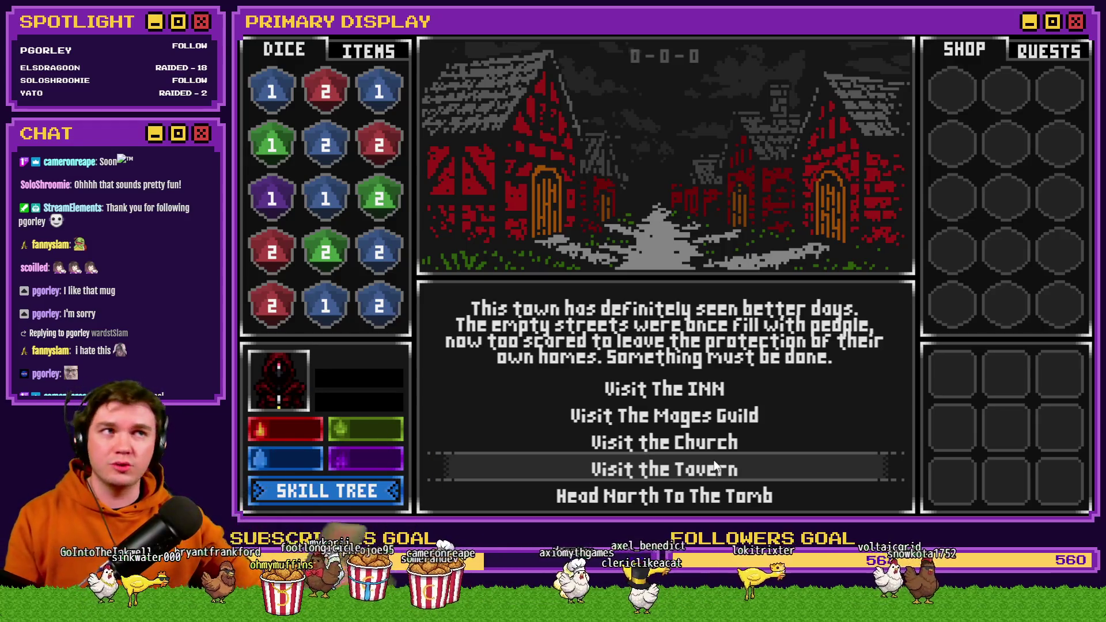
left_click(713, 388)
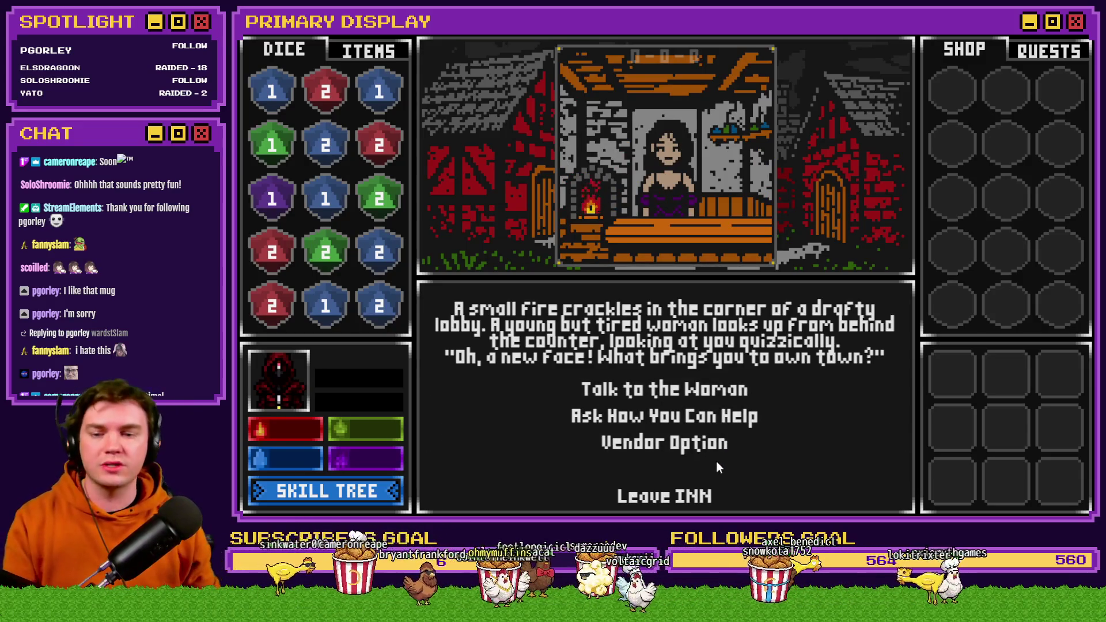
left_click(695, 491)
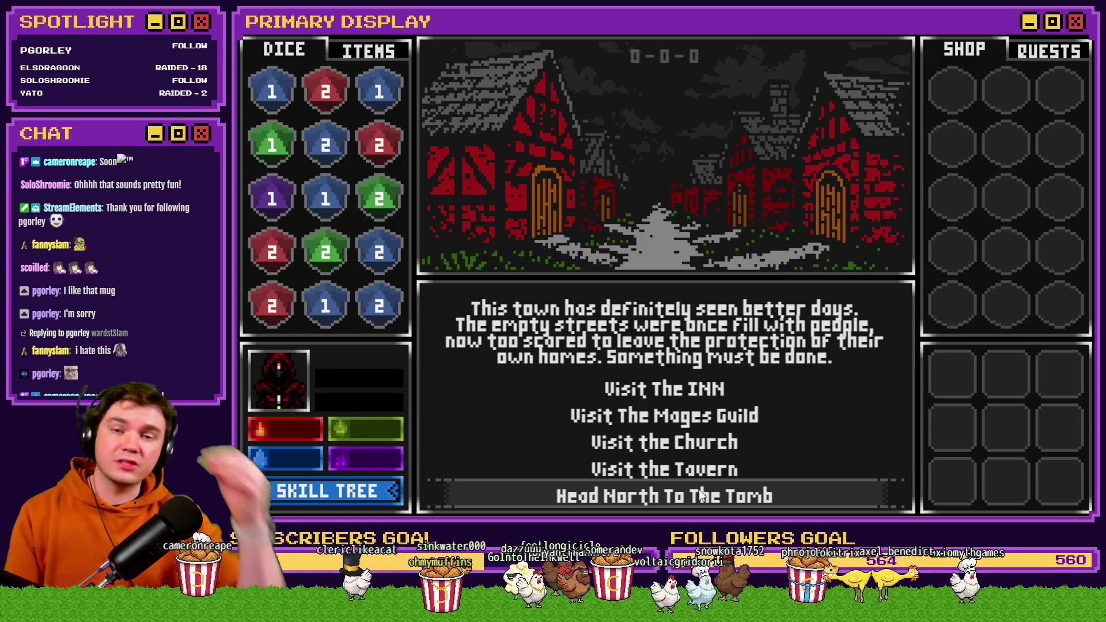
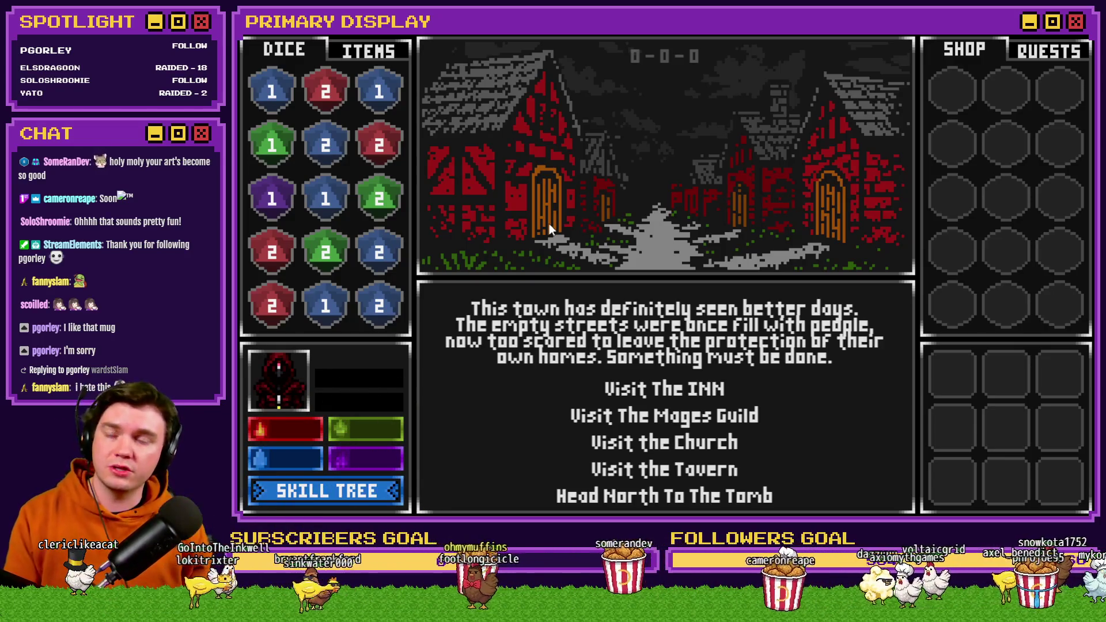
Step: Choose 'Visit The Mages Guild' from the town square menu
left_click(664, 411)
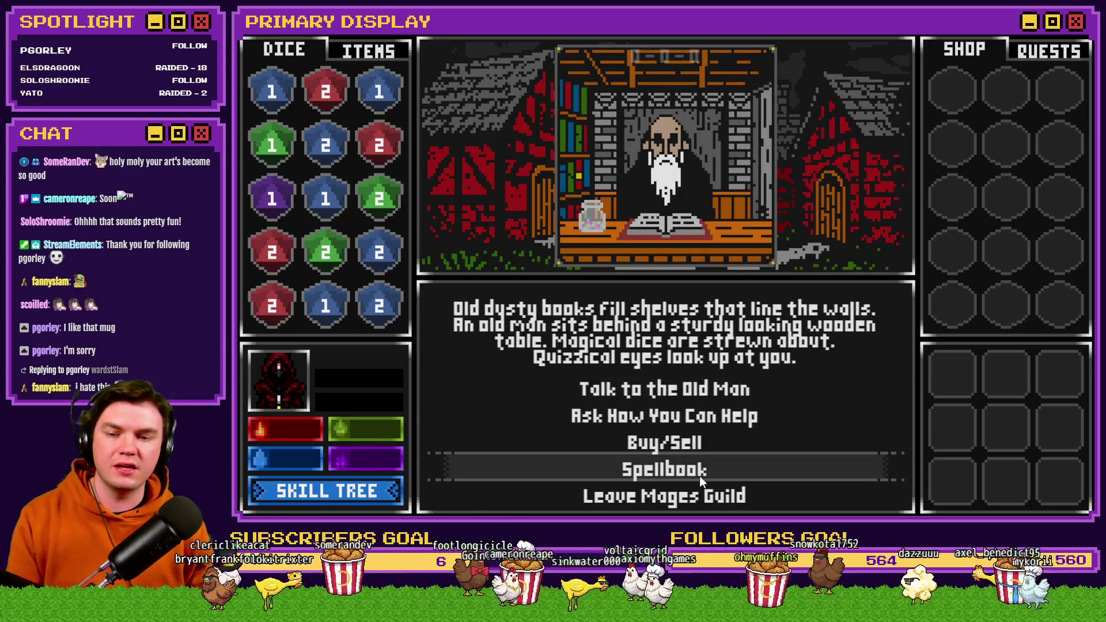
Step: In the spellbook, merge two red 2 dice into a red 3 and feed it to the red spell
left_click(700, 474)
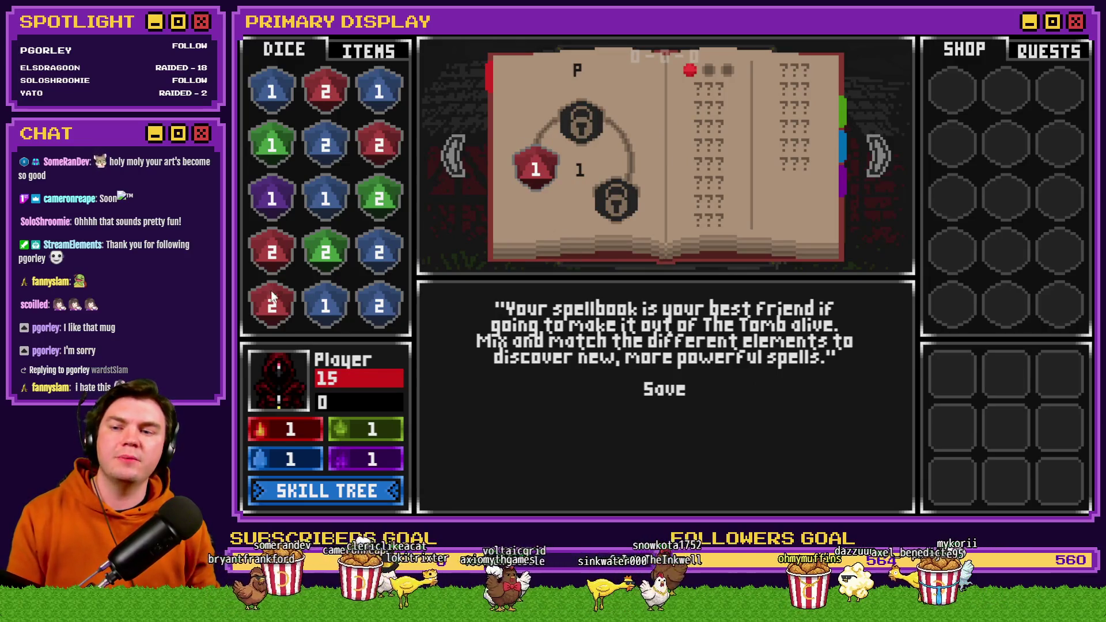
left_click_drag(273, 298, 274, 257)
mouse_move(332, 104)
left_mouse_down()
mouse_move(326, 93)
mouse_move(379, 145)
left_mouse_up()
mouse_move(276, 262)
left_mouse_down()
mouse_move(385, 173)
mouse_move(492, 180)
mouse_move(536, 168)
left_mouse_up()
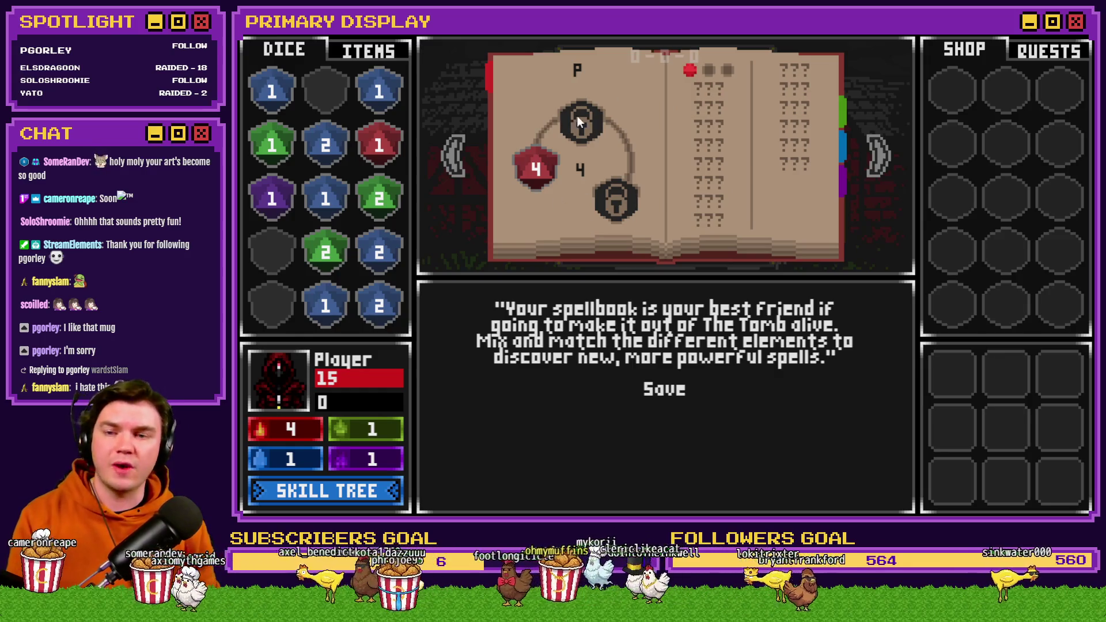
Step: On the green page, feed the green 1 and 2 dice into the green spell
left_click(882, 159)
left_click_drag(272, 144, 538, 173)
left_click_drag(329, 262, 520, 173)
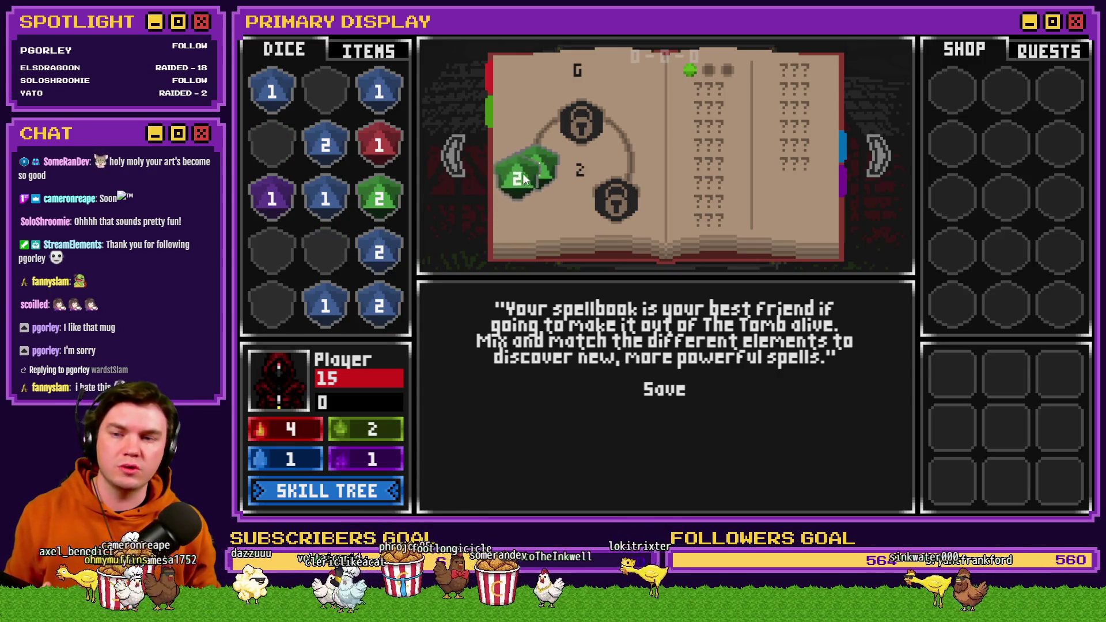
left_click_drag(380, 198, 524, 181)
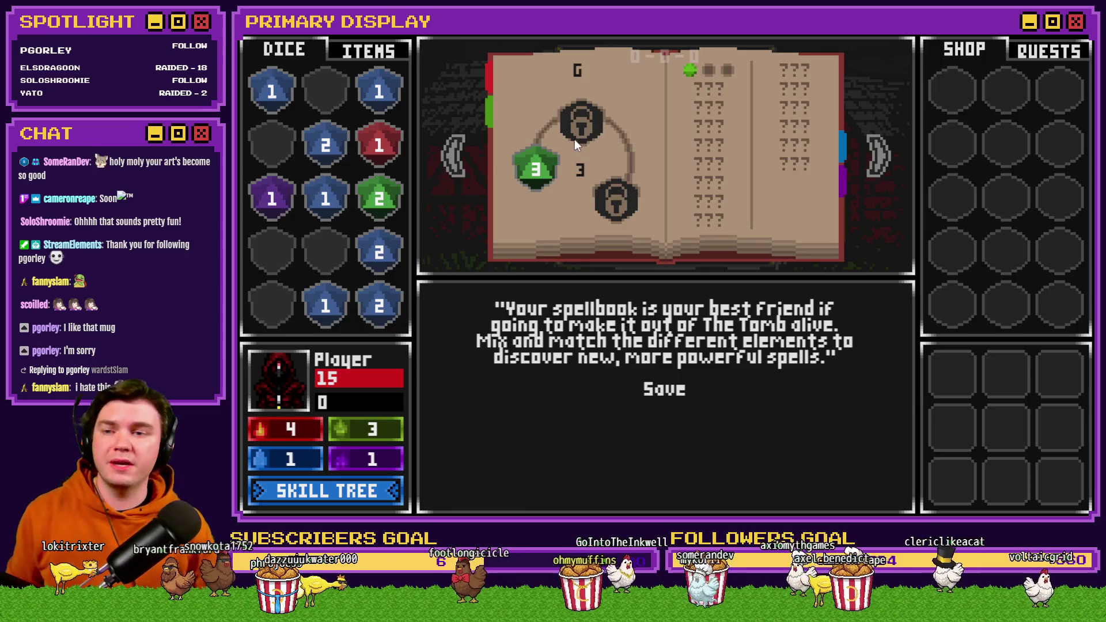
mouse_move(379, 144)
left_mouse_down()
mouse_move(576, 138)
mouse_move(535, 156)
mouse_move(514, 153)
mouse_move(579, 130)
left_mouse_up()
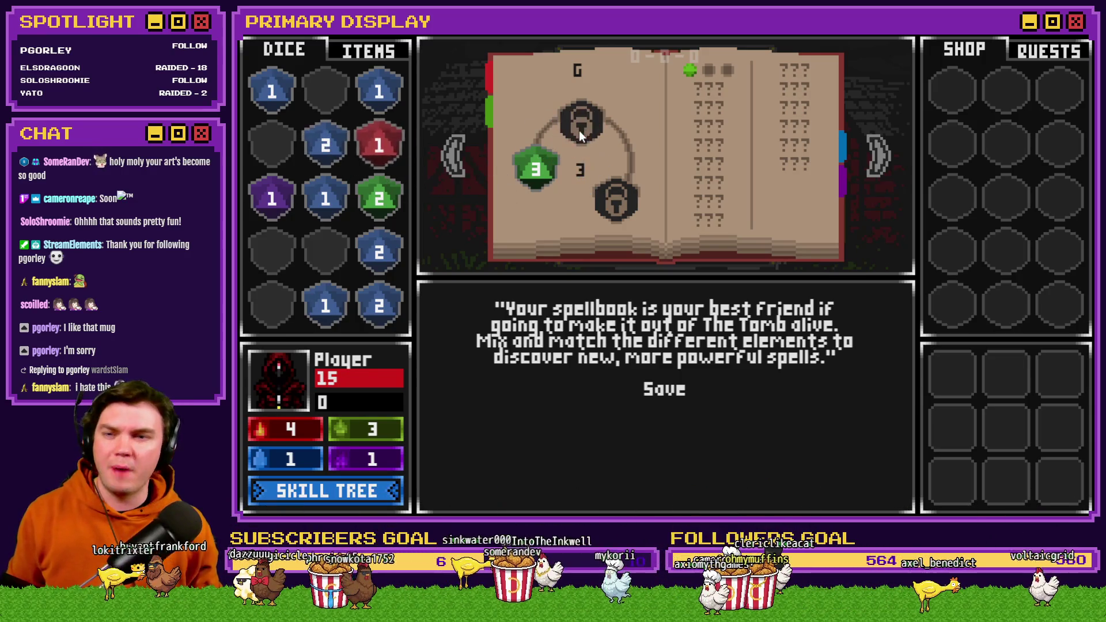
Step: Merge the blue 2 dice into blue 3s, then leave the Mages Guild
left_click(875, 157)
left_click_drag(379, 305, 379, 252)
left_click_drag(326, 198, 321, 296)
left_click_drag(325, 144, 321, 299)
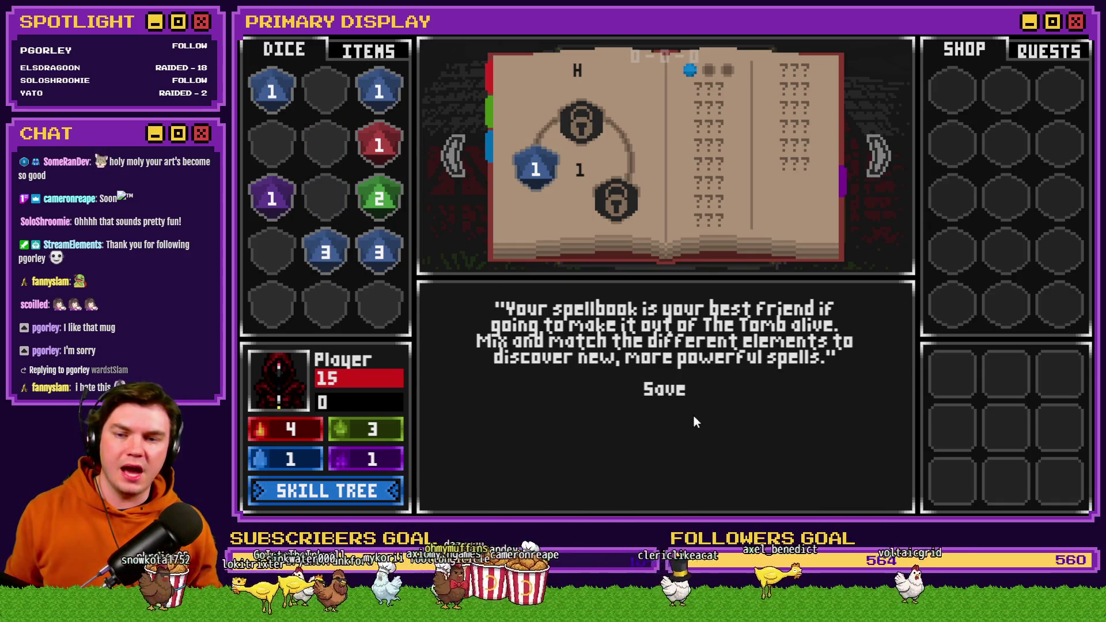
left_click(696, 399)
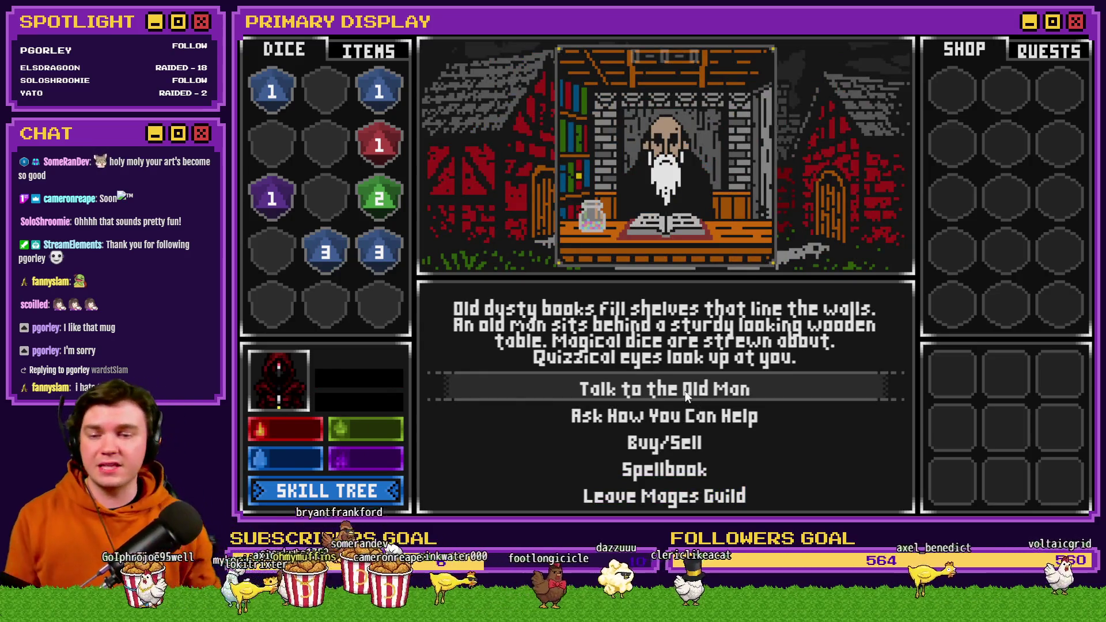
left_click(706, 499)
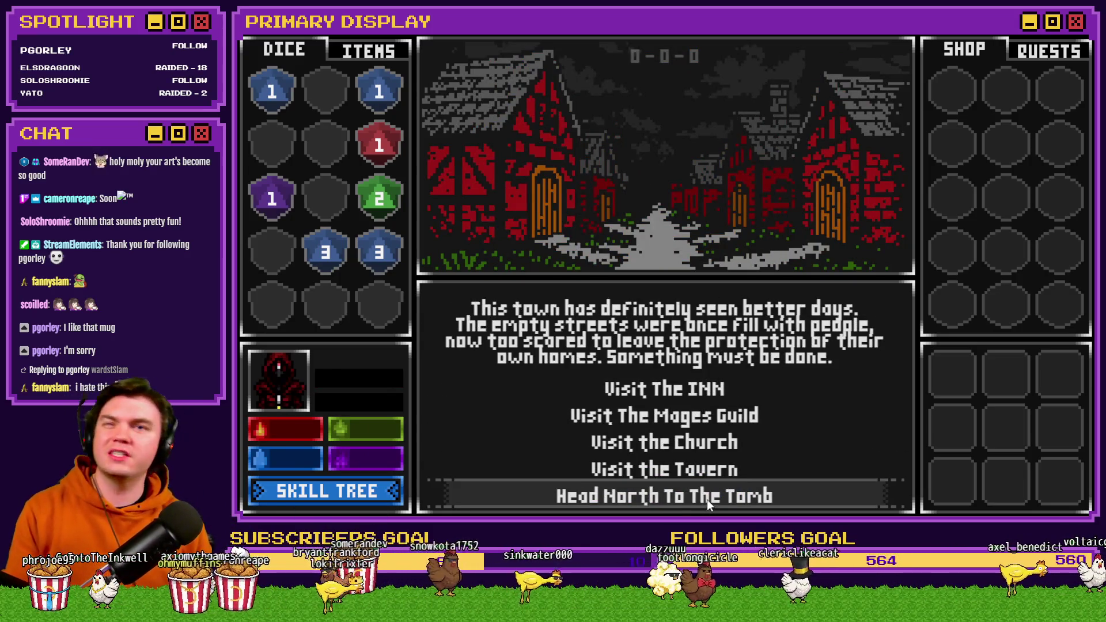
Step: Close the playtest and set the player start to Perk Card To Spellbook's top-left cell
key("alt+F4")
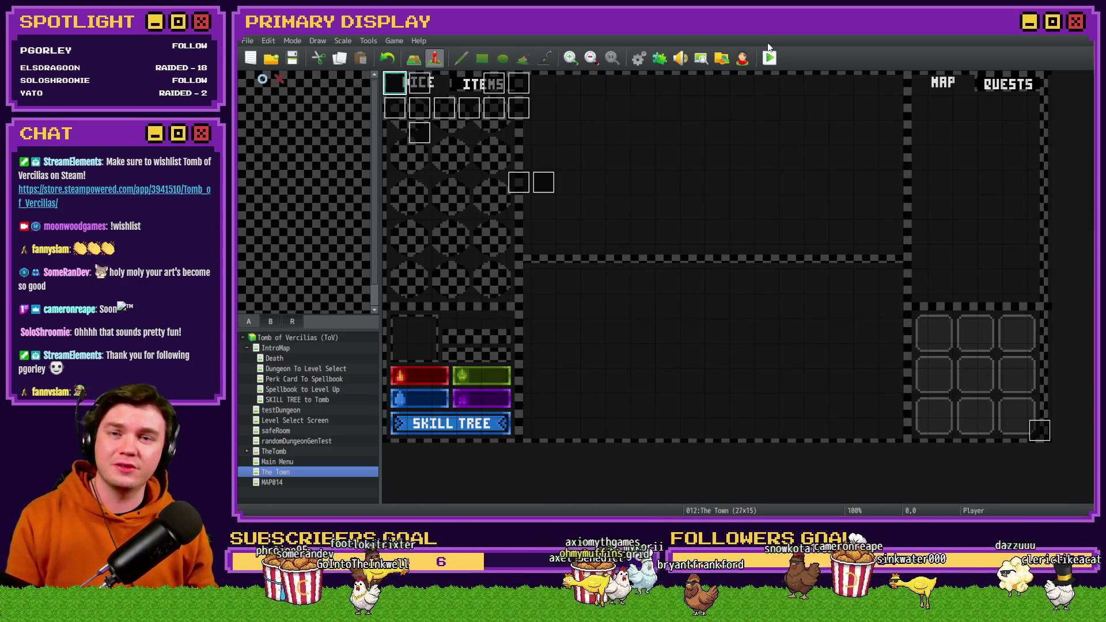
left_click(284, 380)
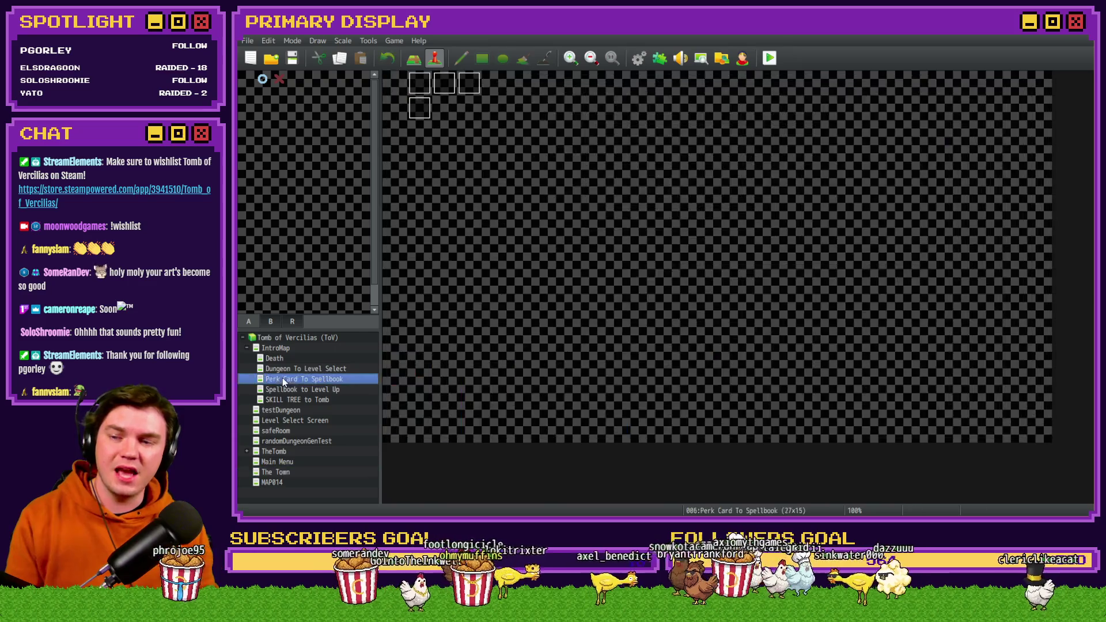
right_click(387, 84)
mouse_move(476, 224)
left_click(511, 224)
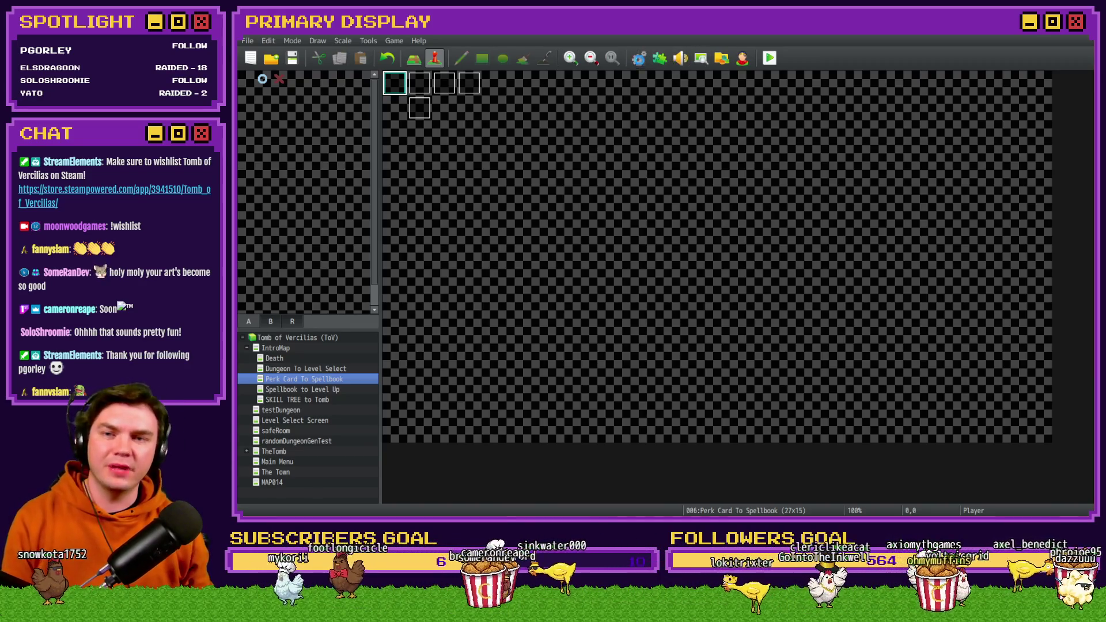
Step: Set randomNumber2's random range to -5 to -1 in Common Events, save, and playtest
key("F9")
left_click(418, 272)
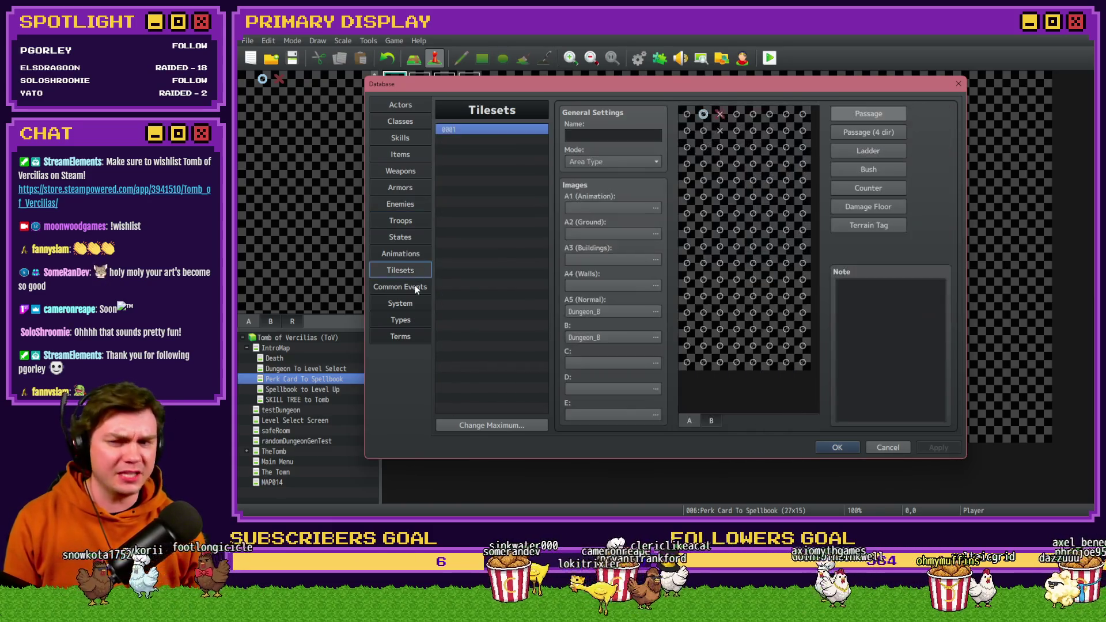
left_click(416, 287)
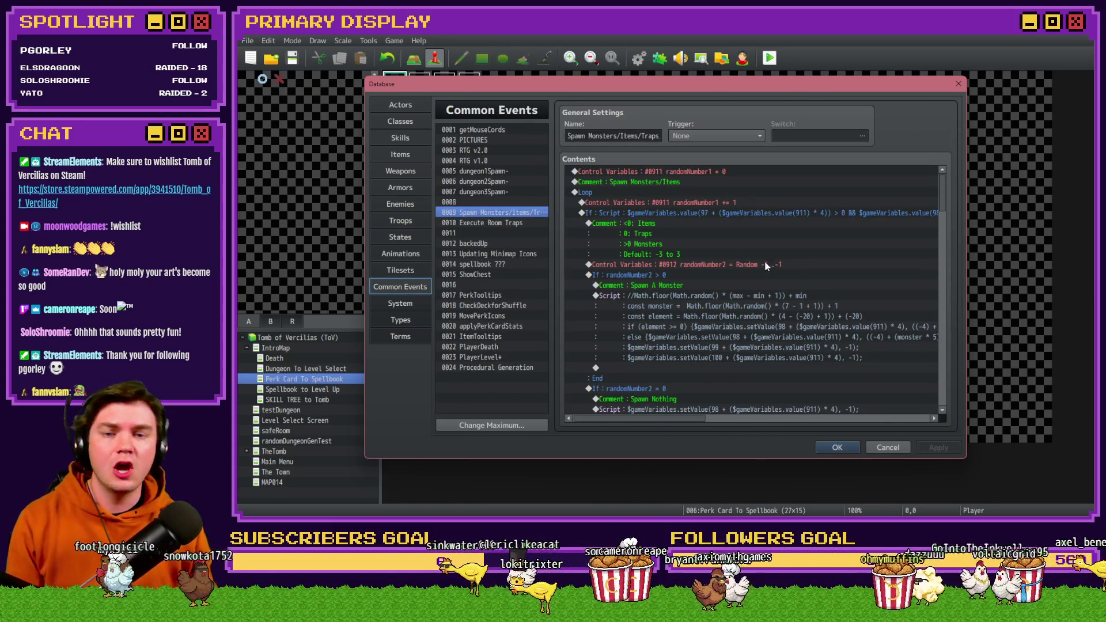
double_click(766, 266)
left_click(726, 294)
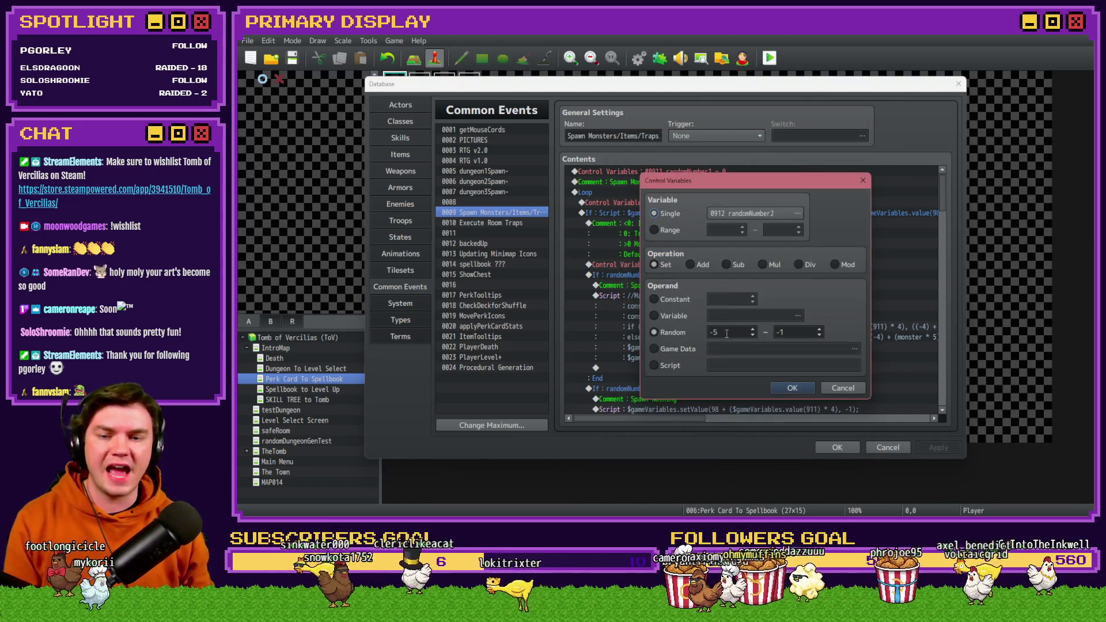
left_click(793, 387)
key("Return")
left_click(677, 287)
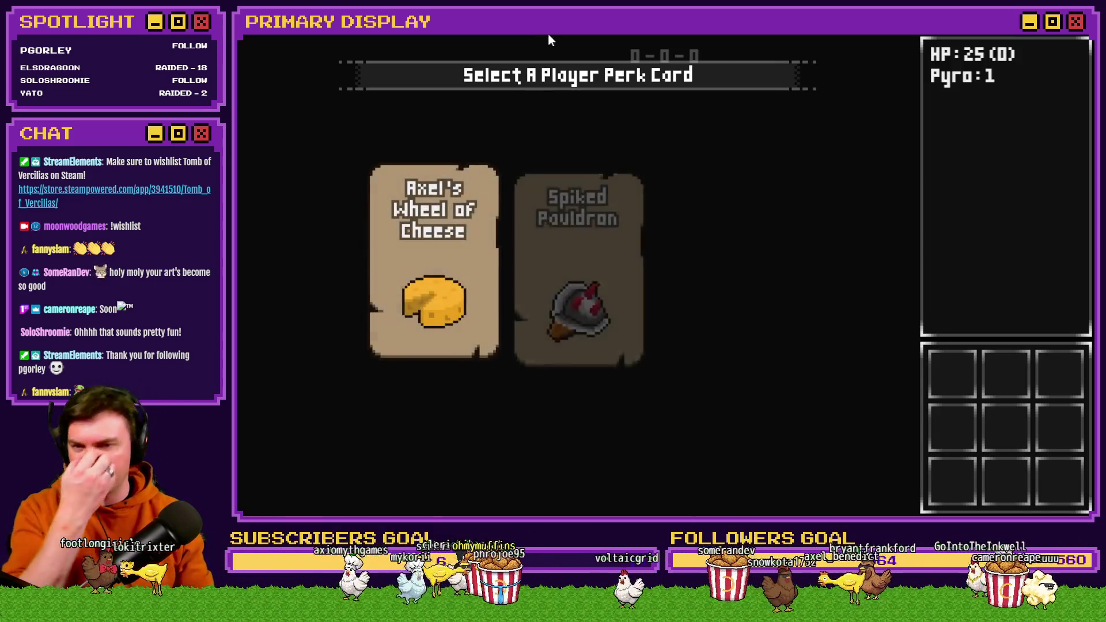
Step: Take the Spiked Pauldron perk card and walk two steps forward to the Elemental
left_click(578, 173)
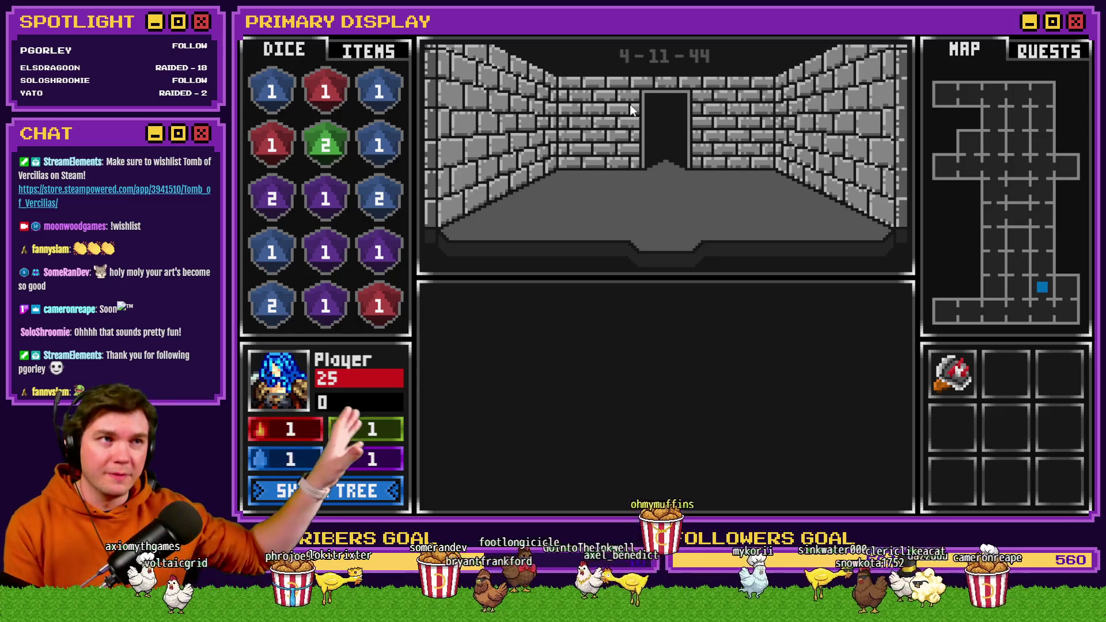
key("w")
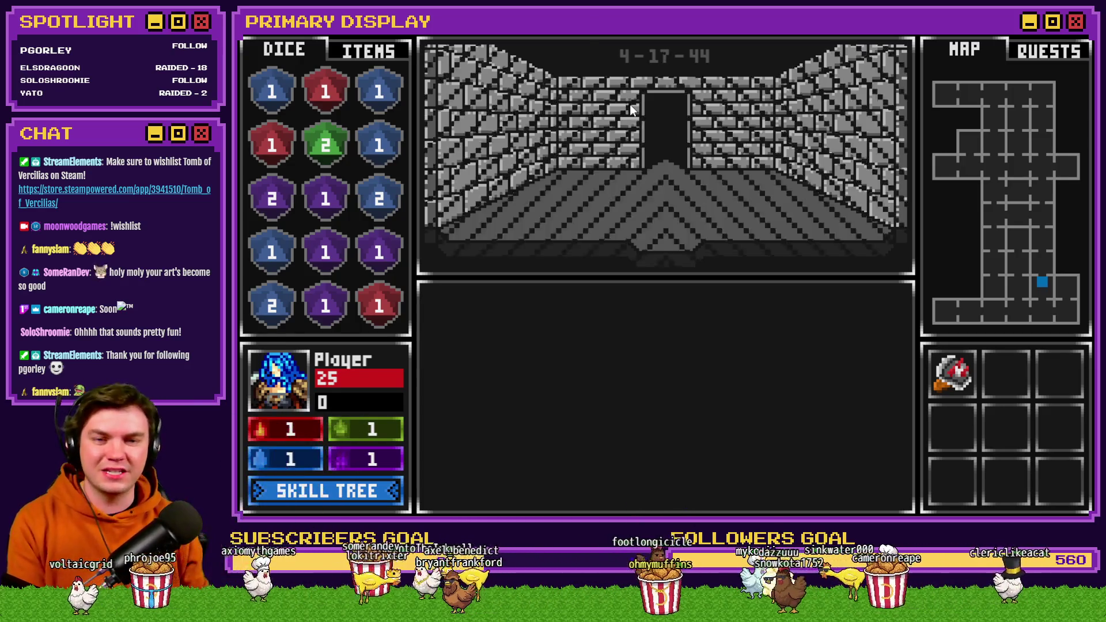
key("w")
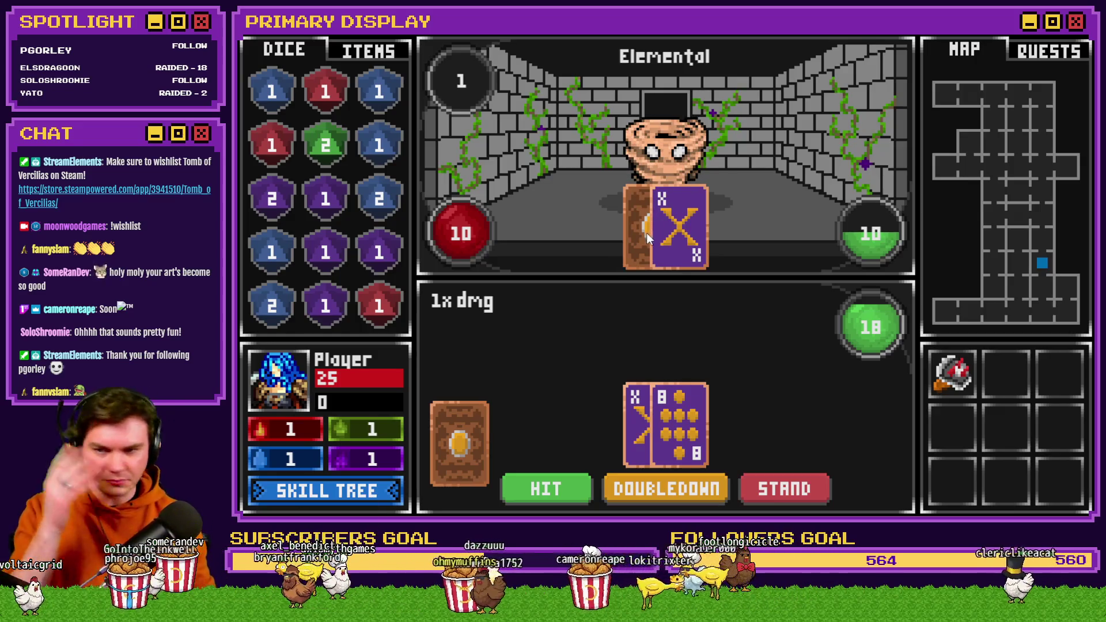
Step: Stand on three rounds against the Elemental, cutting its health from 10 to 5
left_click(759, 481)
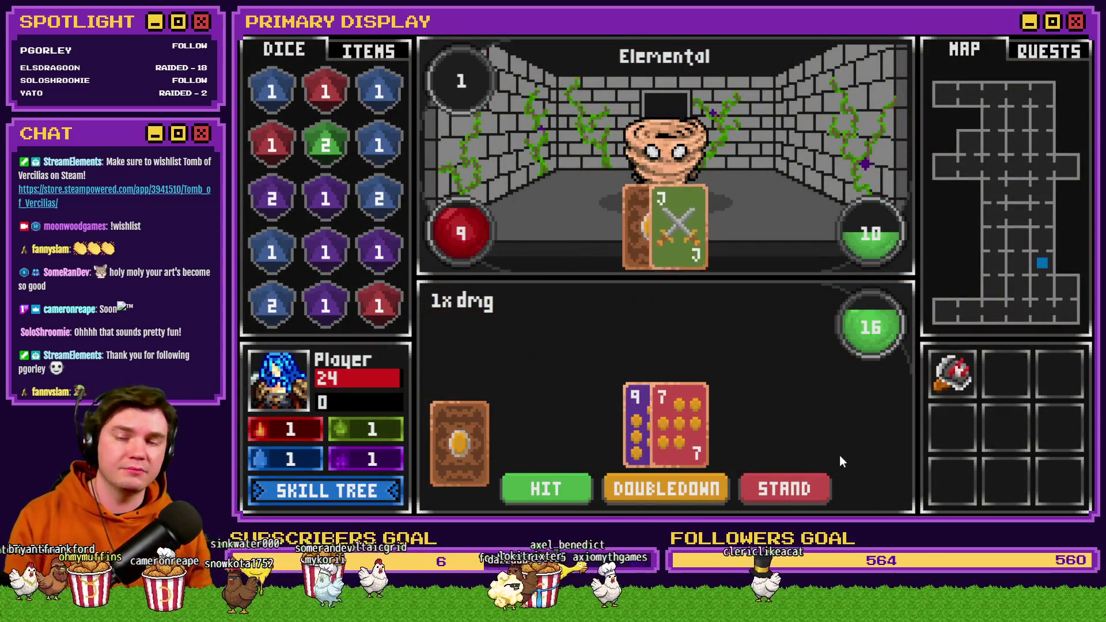
left_click(792, 489)
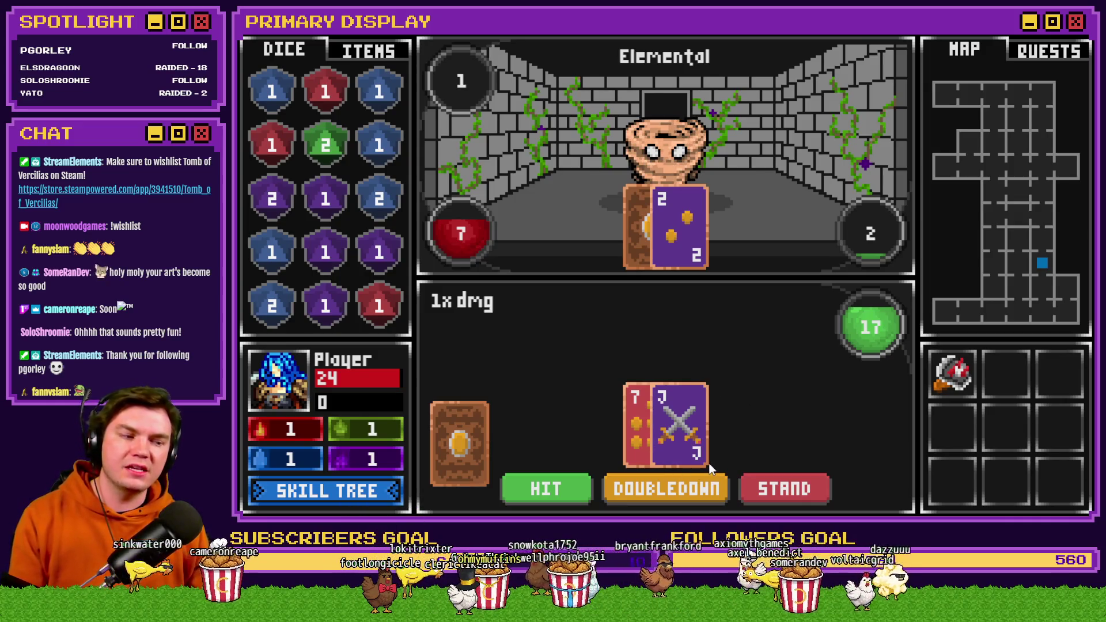
left_click(774, 489)
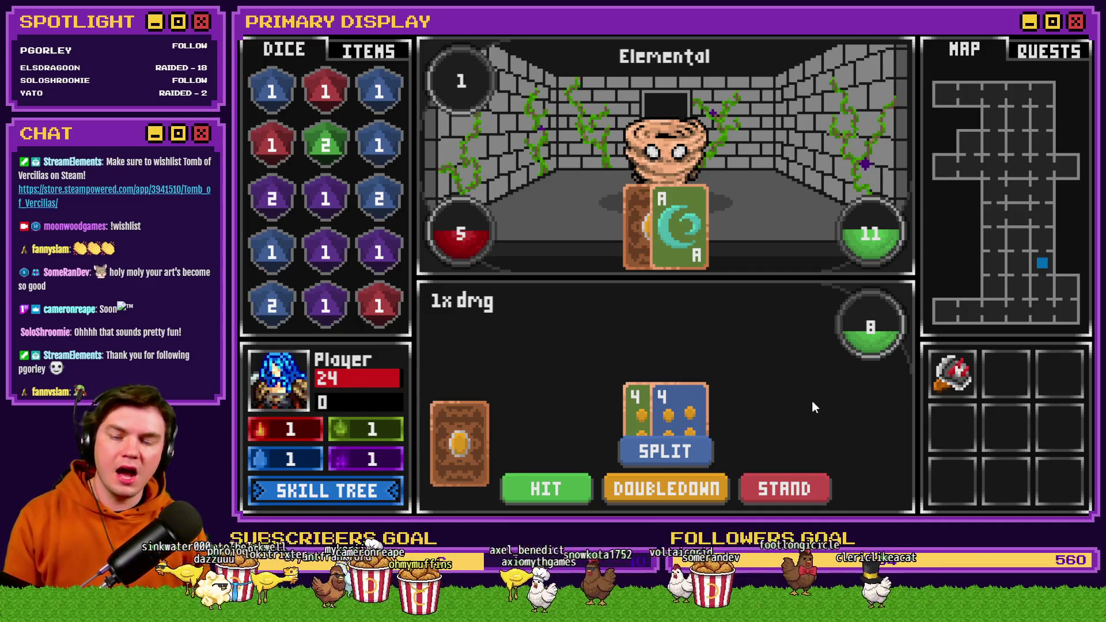
Step: Split the pair of 4s and draw cards onto both hands before standing
left_click(682, 454)
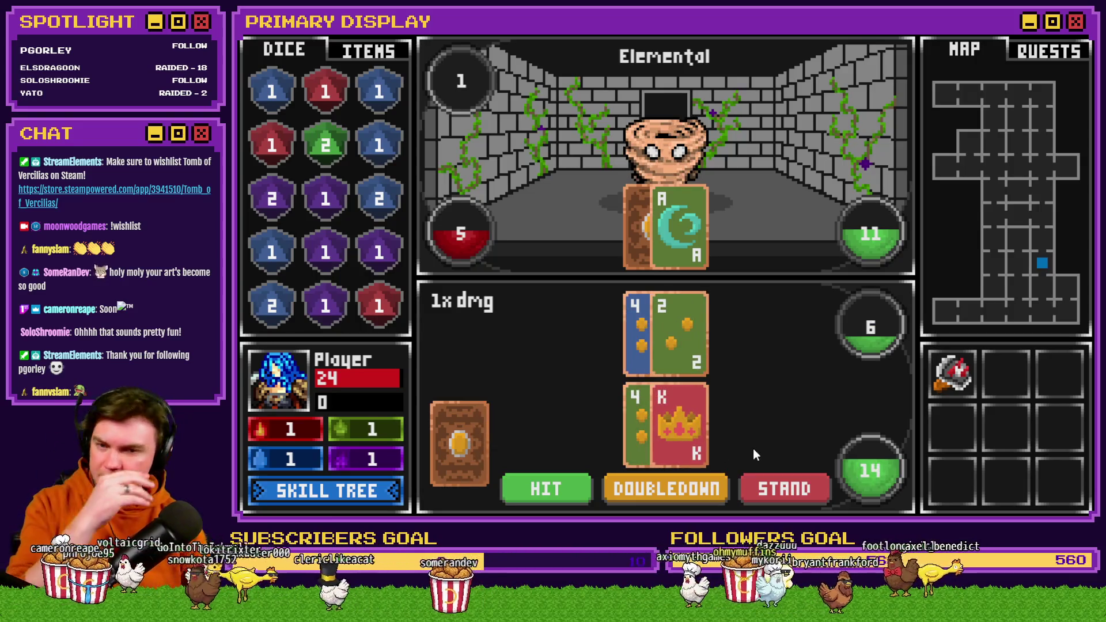
left_click(547, 497)
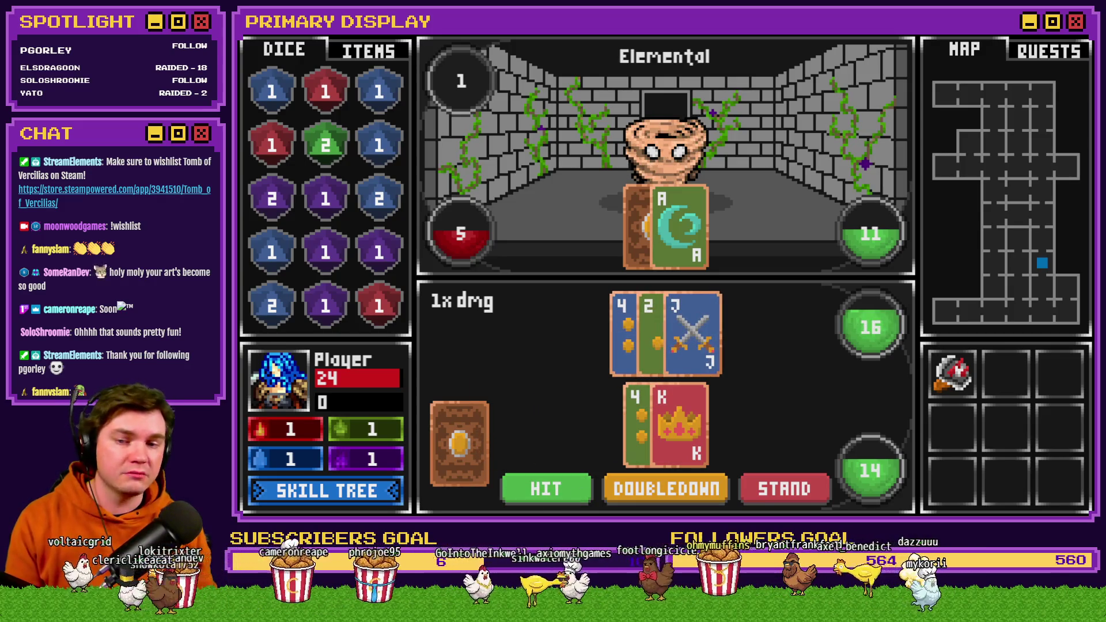
left_click(558, 492)
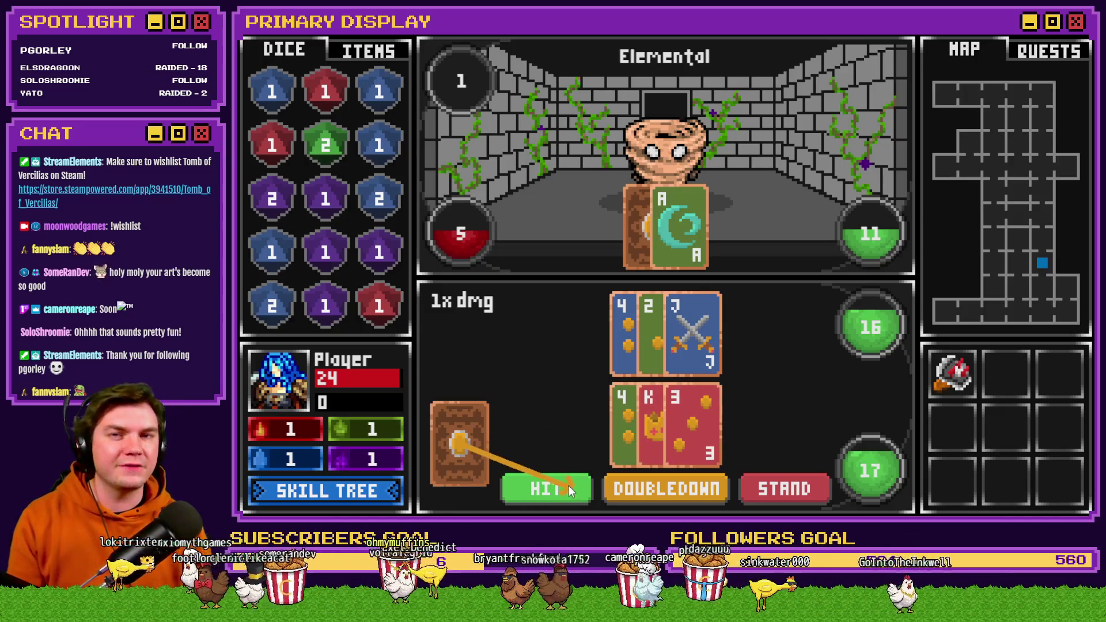
left_click(656, 340)
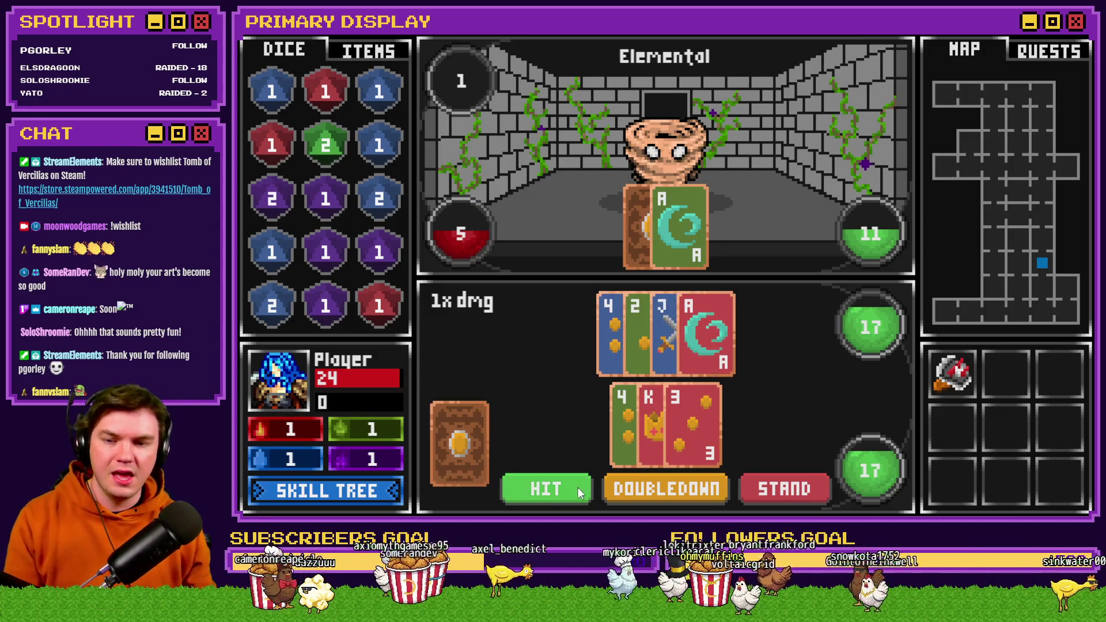
left_click(545, 492)
left_click(657, 427)
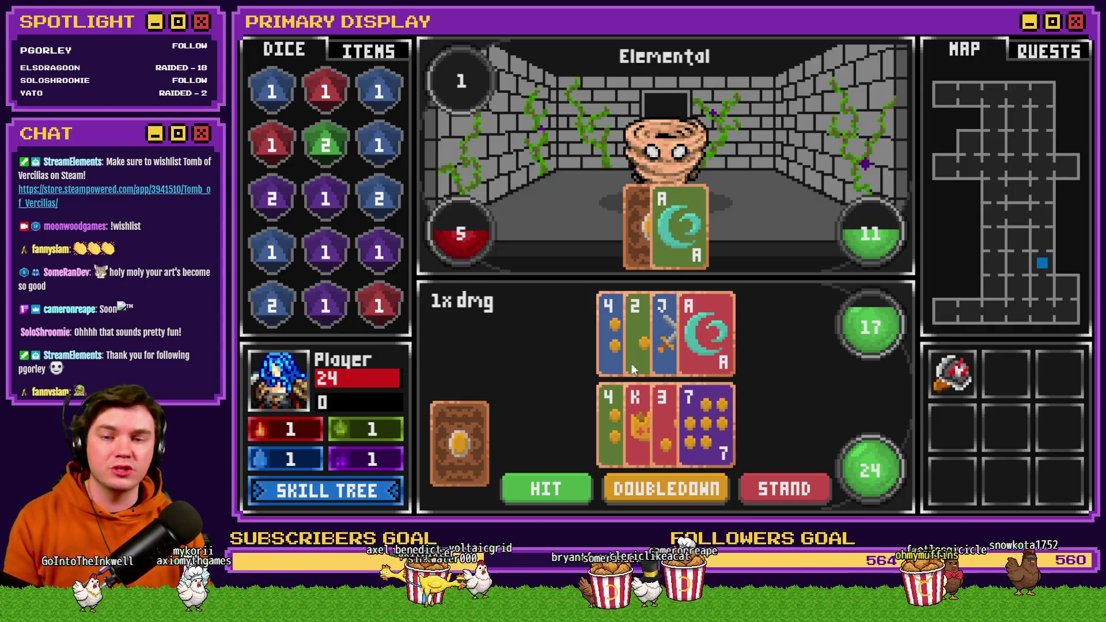
left_click(776, 491)
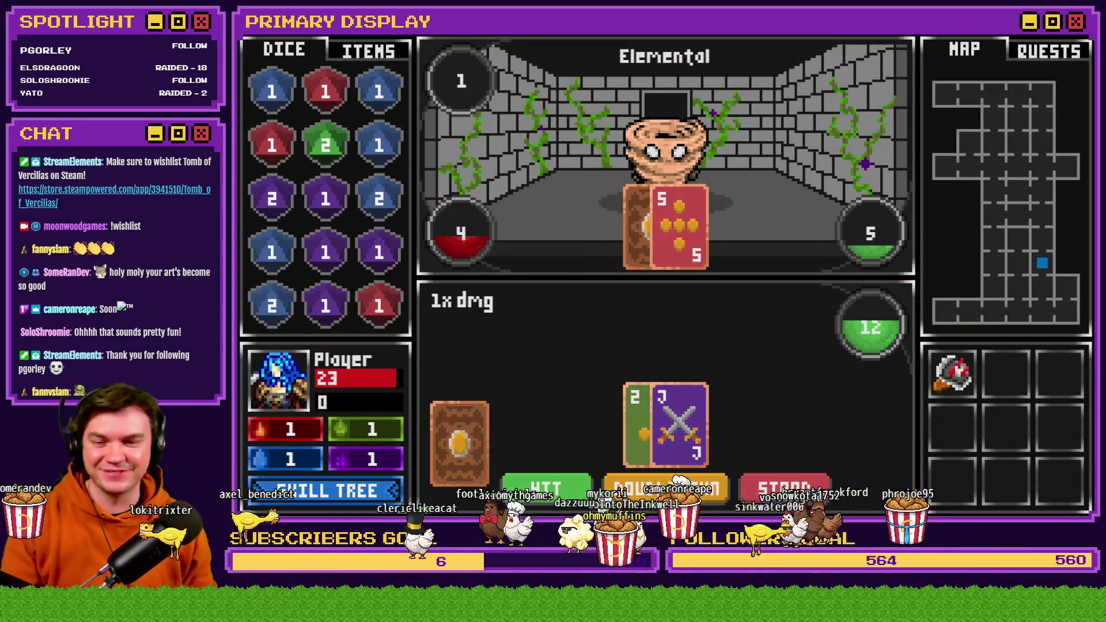
Step: Hit to 21 and to 16, standing each round until the Elemental dies
left_click(529, 478)
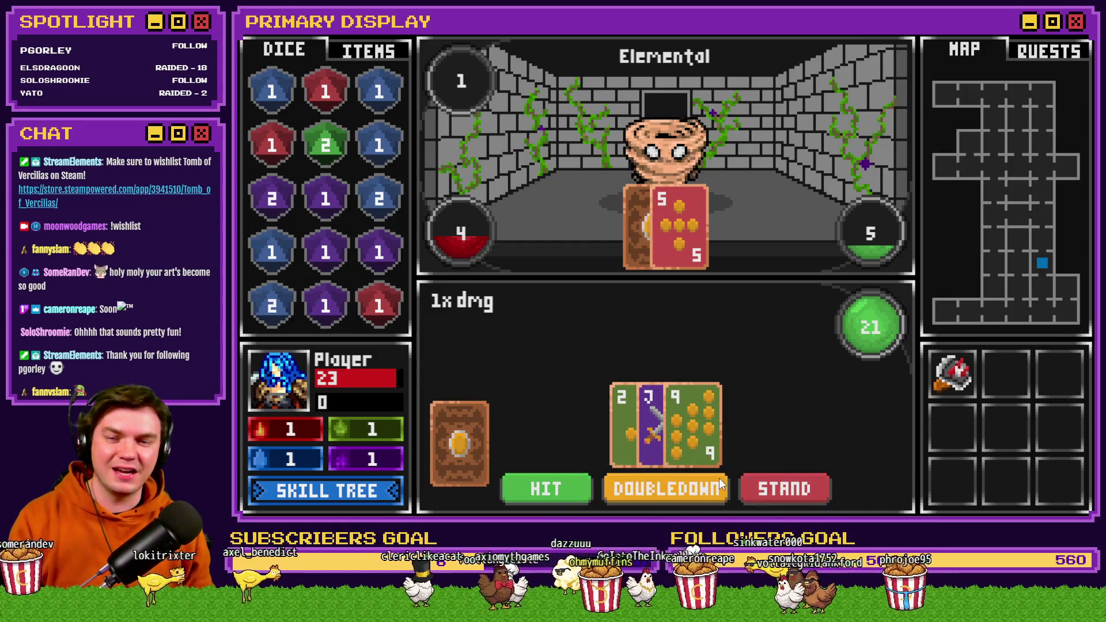
left_click(766, 487)
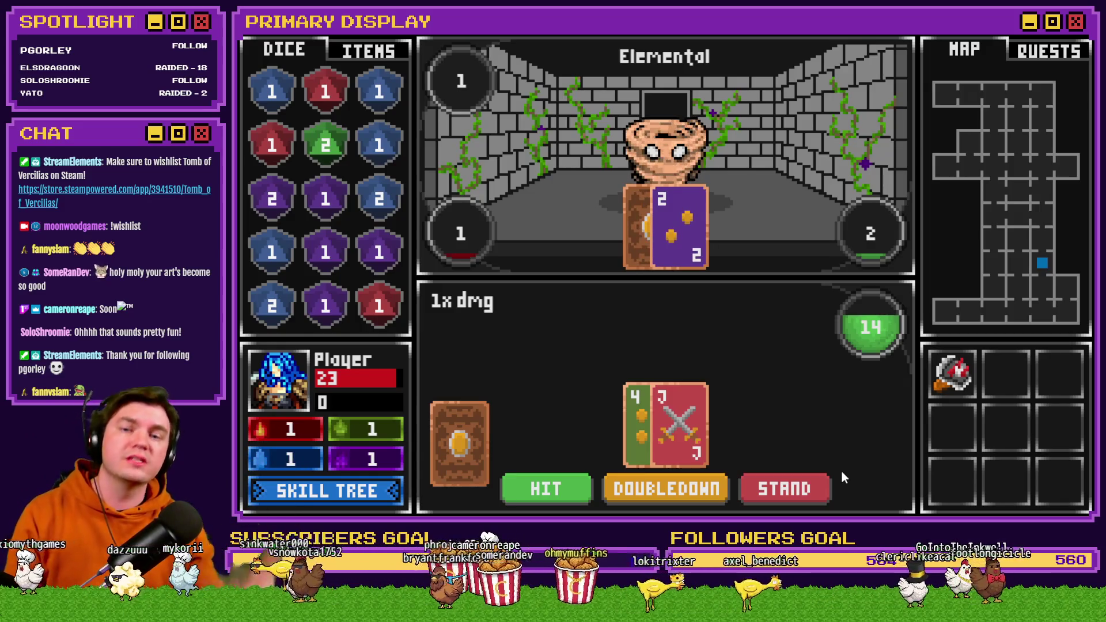
left_click(558, 485)
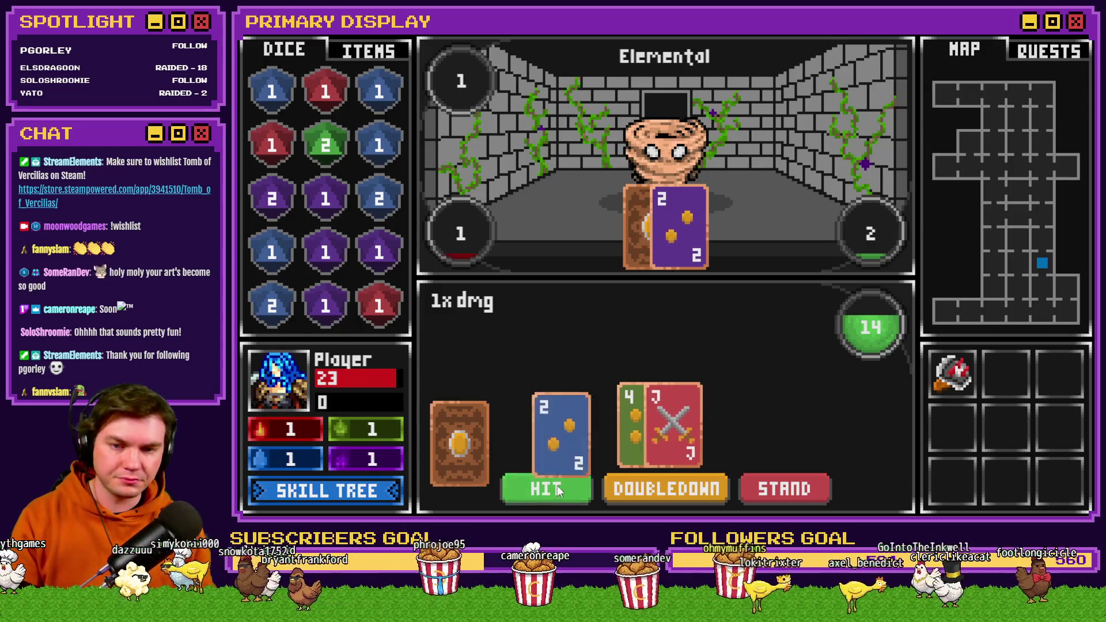
left_click(786, 486)
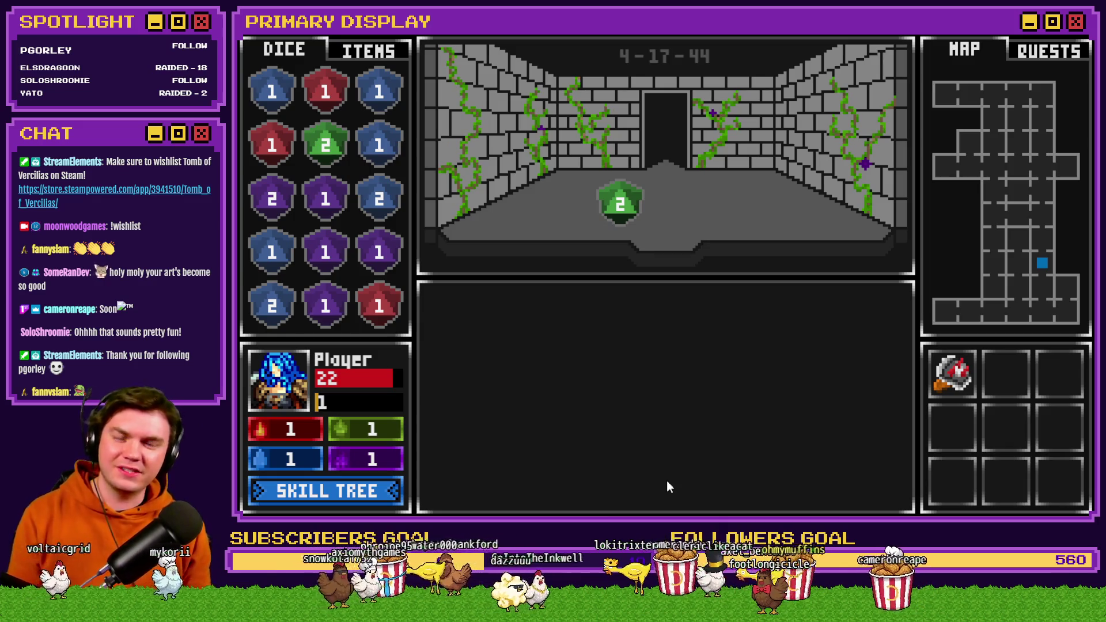
Step: Collect the green 2 die from the dungeon floor into the dice panel
mouse_move(950, 378)
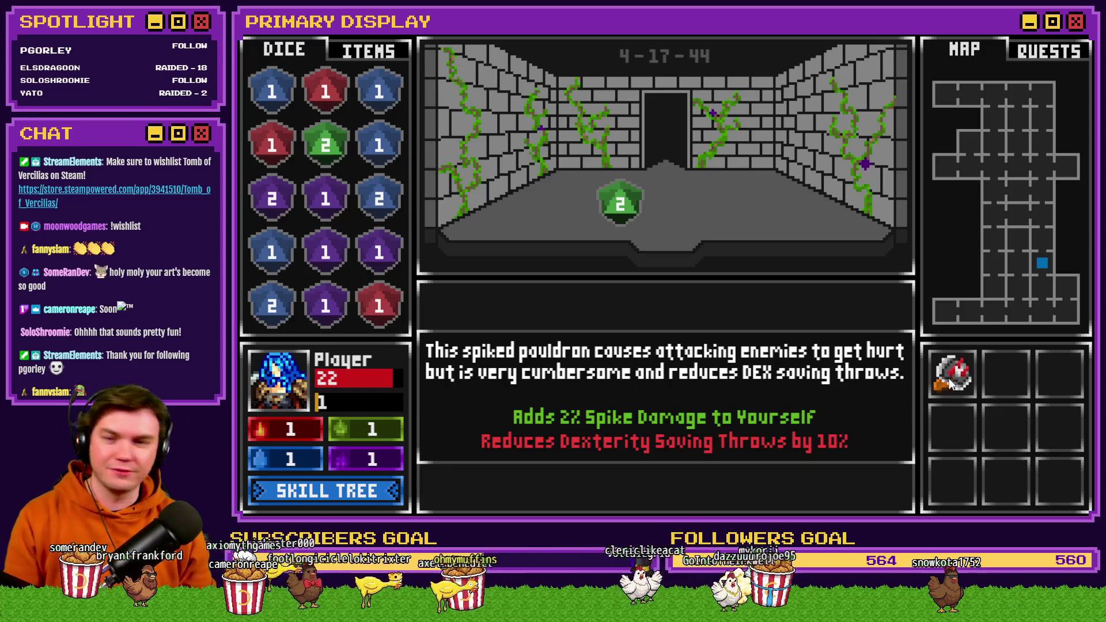
mouse_move(641, 206)
left_mouse_down()
mouse_move(696, 195)
mouse_move(700, 209)
left_mouse_up()
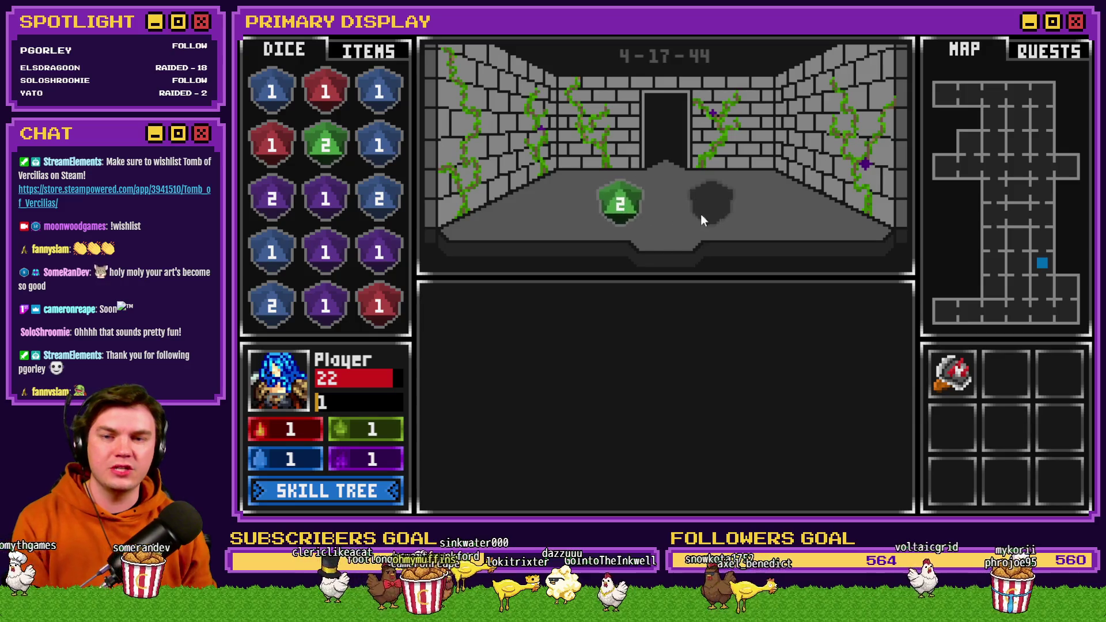
left_click_drag(620, 203, 689, 196)
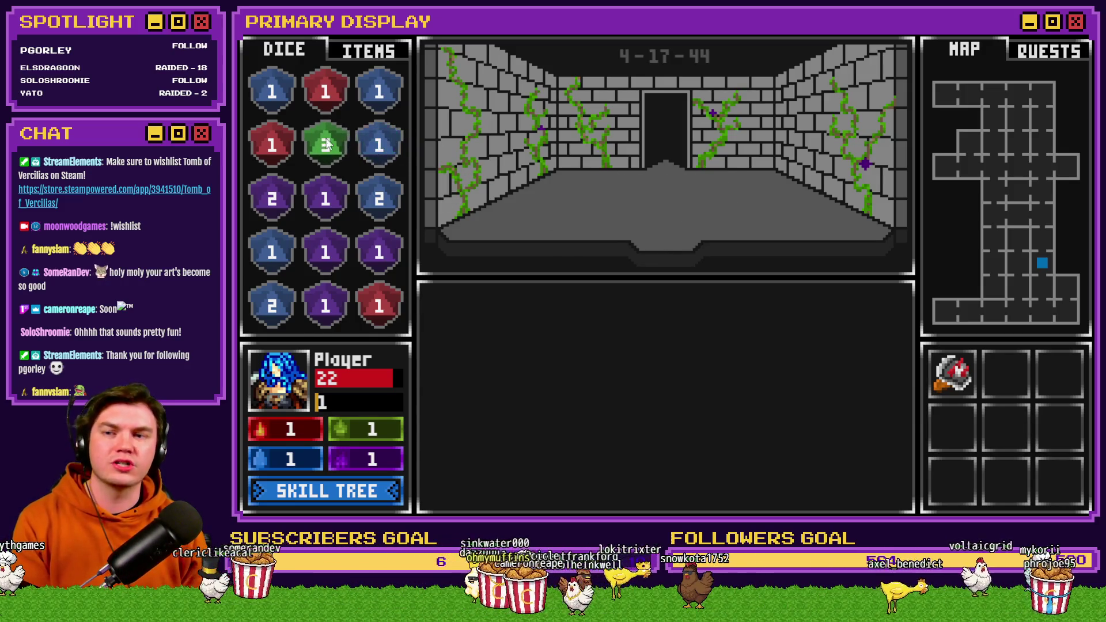
Step: Merge matching dice, raising the blue and purple dice to 3s
mouse_move(326, 252)
left_mouse_down()
mouse_move(340, 205)
mouse_move(272, 199)
left_mouse_up()
mouse_move(272, 252)
left_mouse_down()
mouse_move(371, 192)
mouse_move(384, 154)
left_mouse_up()
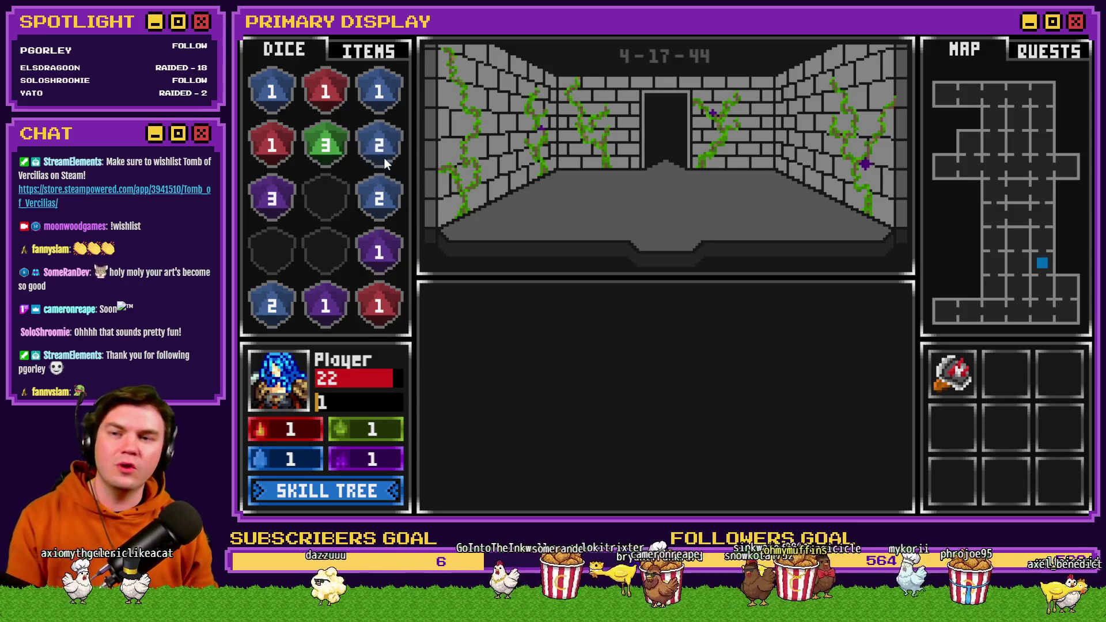
left_click_drag(378, 199, 379, 147)
left_click_drag(276, 317, 326, 199)
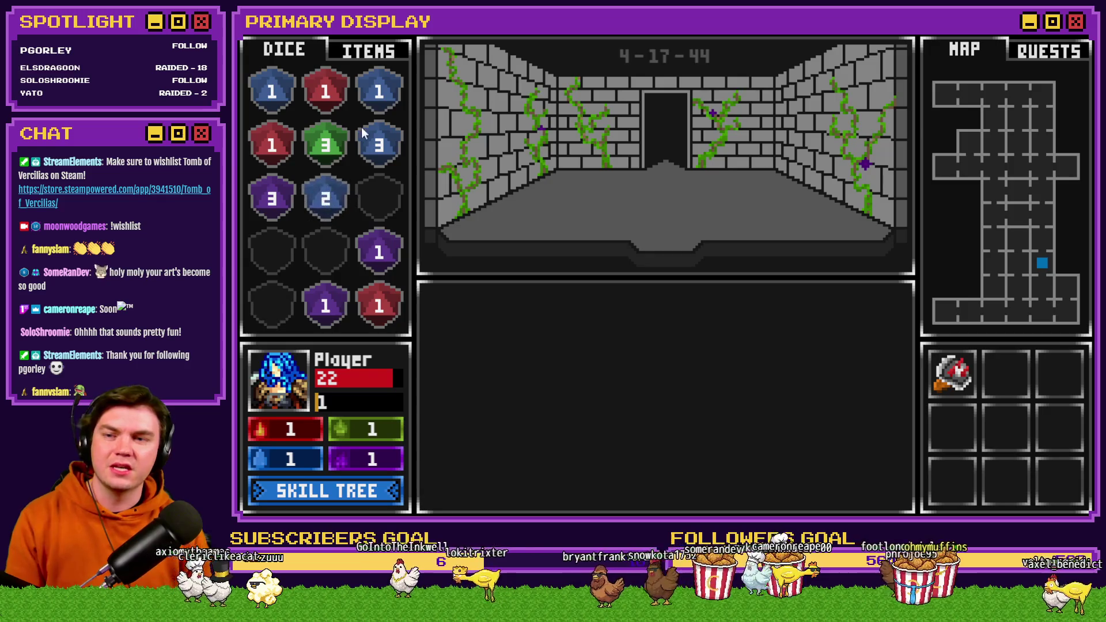
left_click_drag(379, 91, 268, 86)
left_click_drag(325, 199, 288, 92)
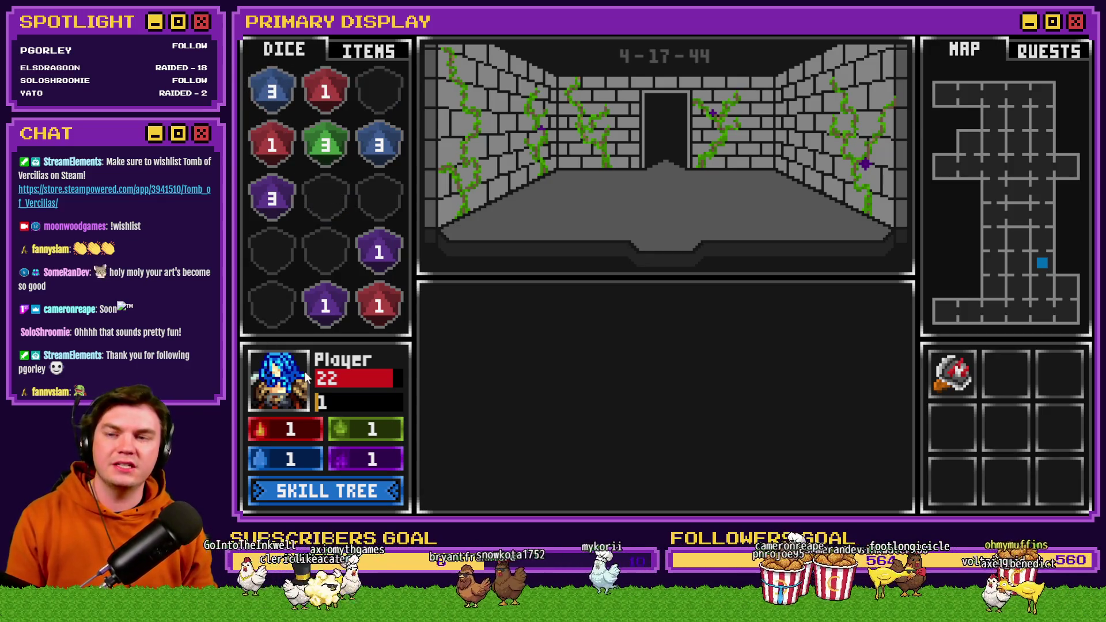
Step: Learn Enduring Spirit in the skill tree, raising health to 37, then view the items inventory
left_click(336, 493)
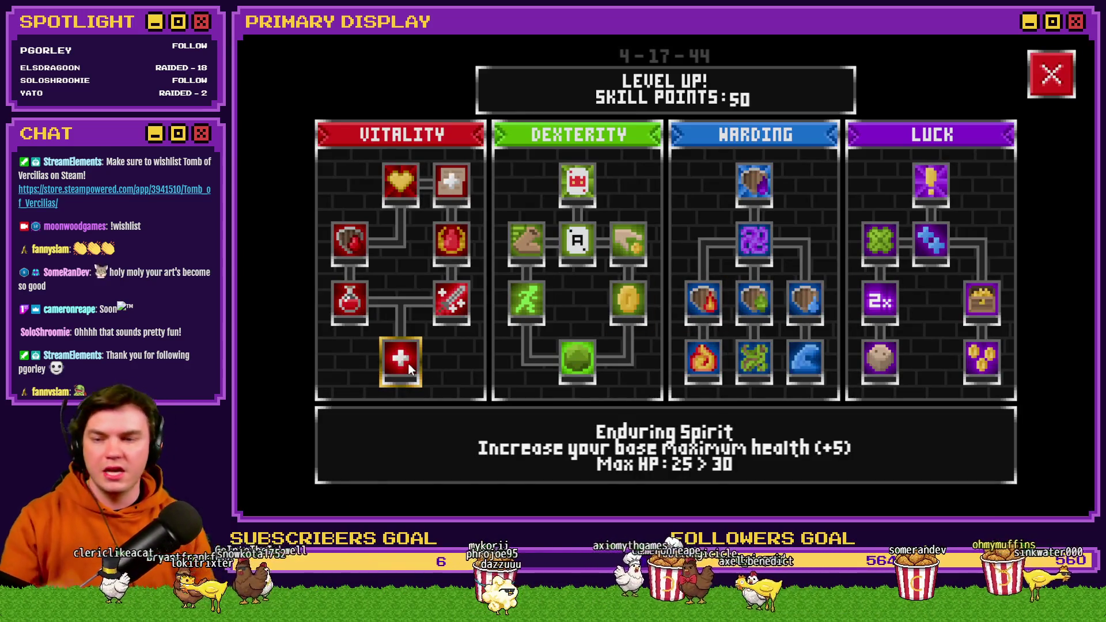
double_click(408, 364)
mouse_move(693, 359)
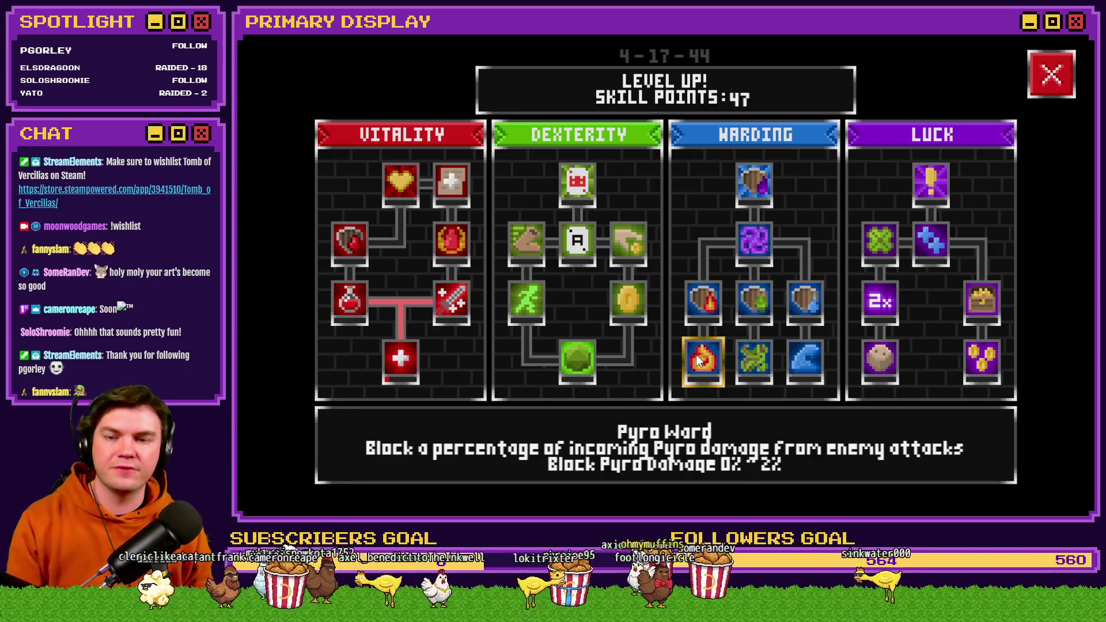
left_click(1051, 74)
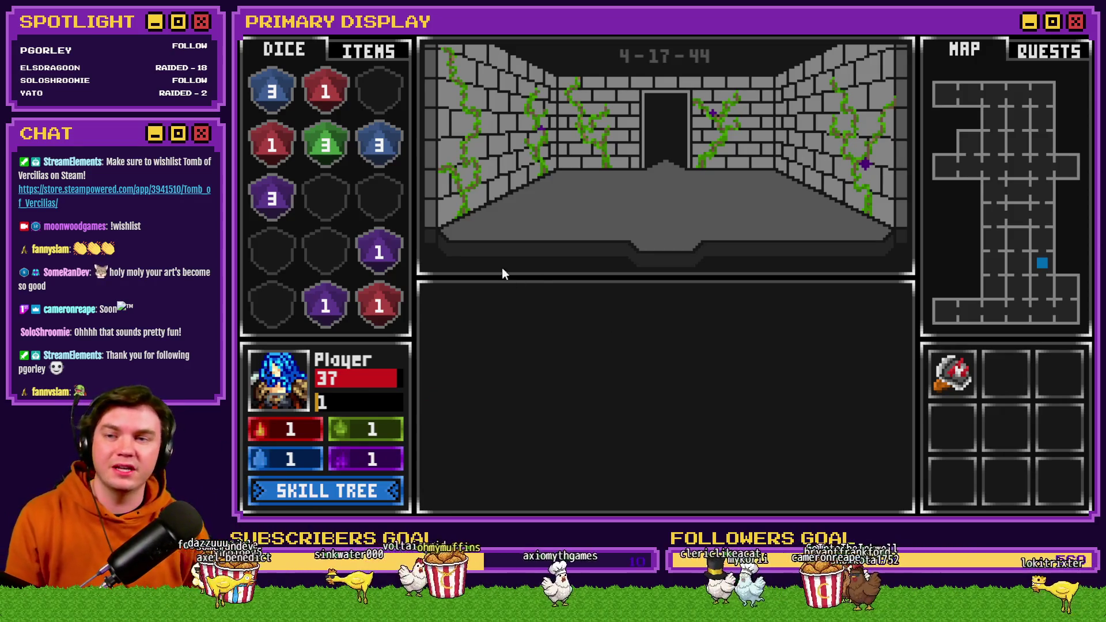
left_click(369, 55)
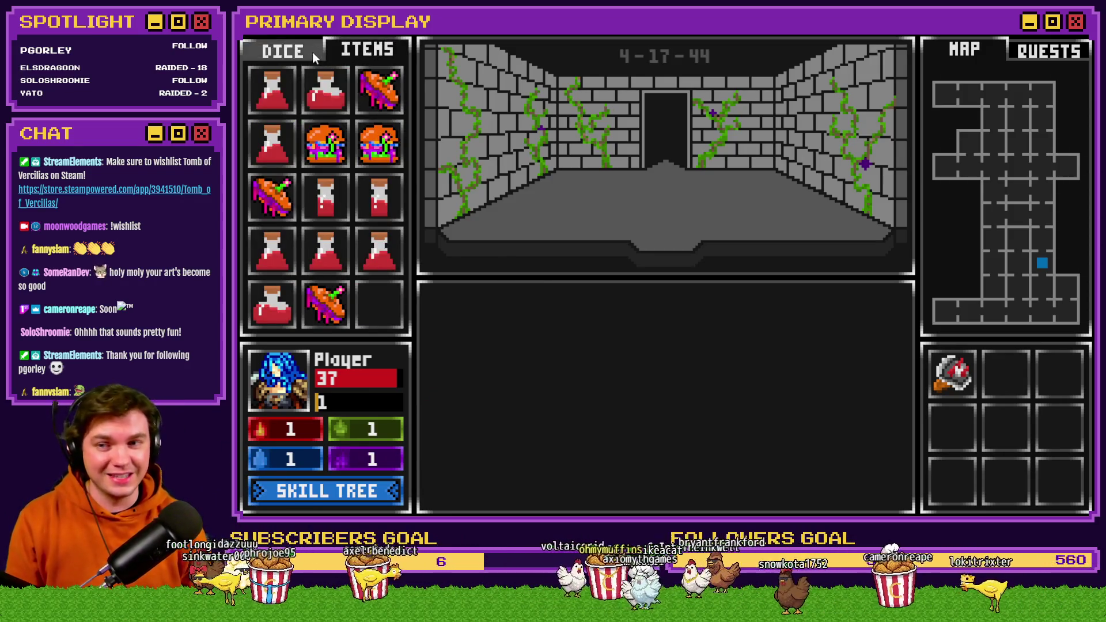
Step: Step into the next cell, pick up the floor's red die and merge the red 1 into it
left_click(318, 54)
left_click(627, 151)
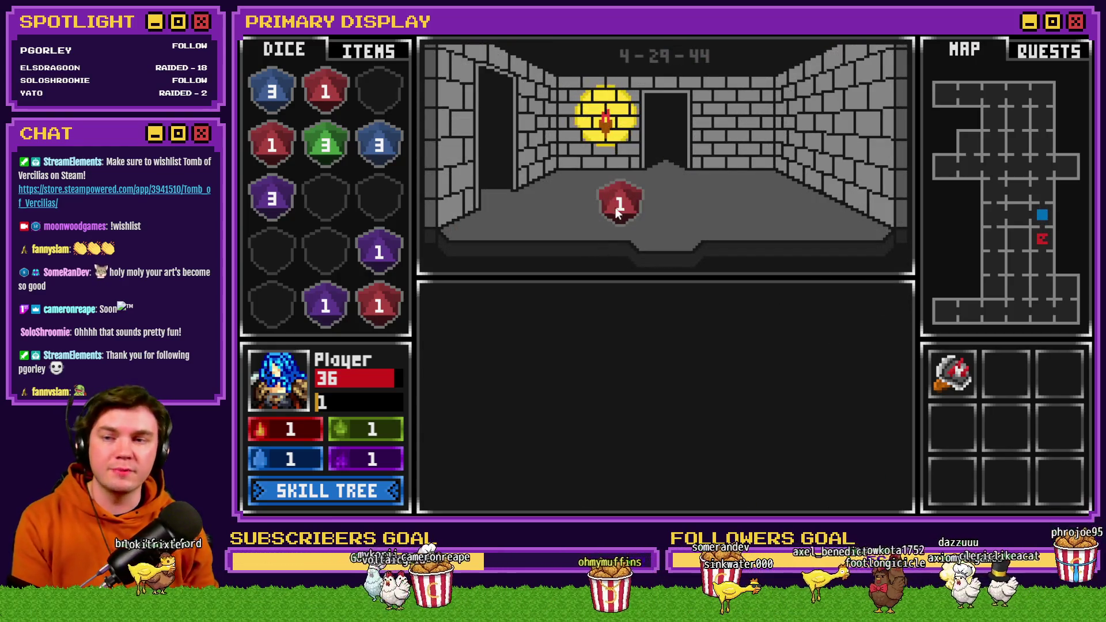
left_click_drag(615, 207, 368, 122)
left_click_drag(372, 305, 268, 151)
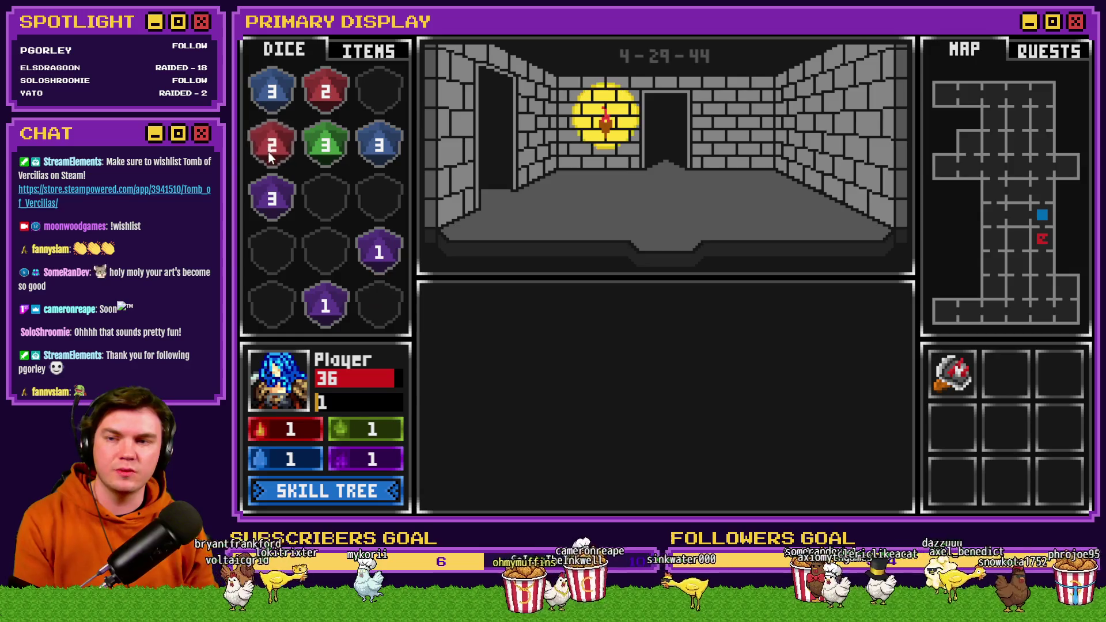
Step: Go through the left door, collect the red 2 die, and close the playtest
left_click(476, 173)
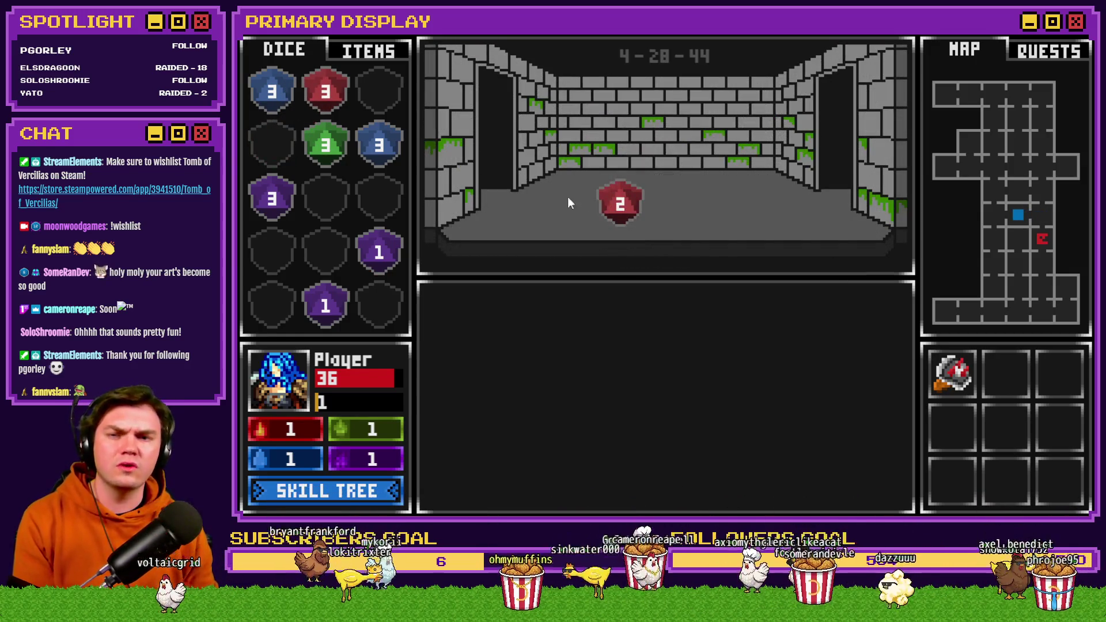
left_click(620, 203)
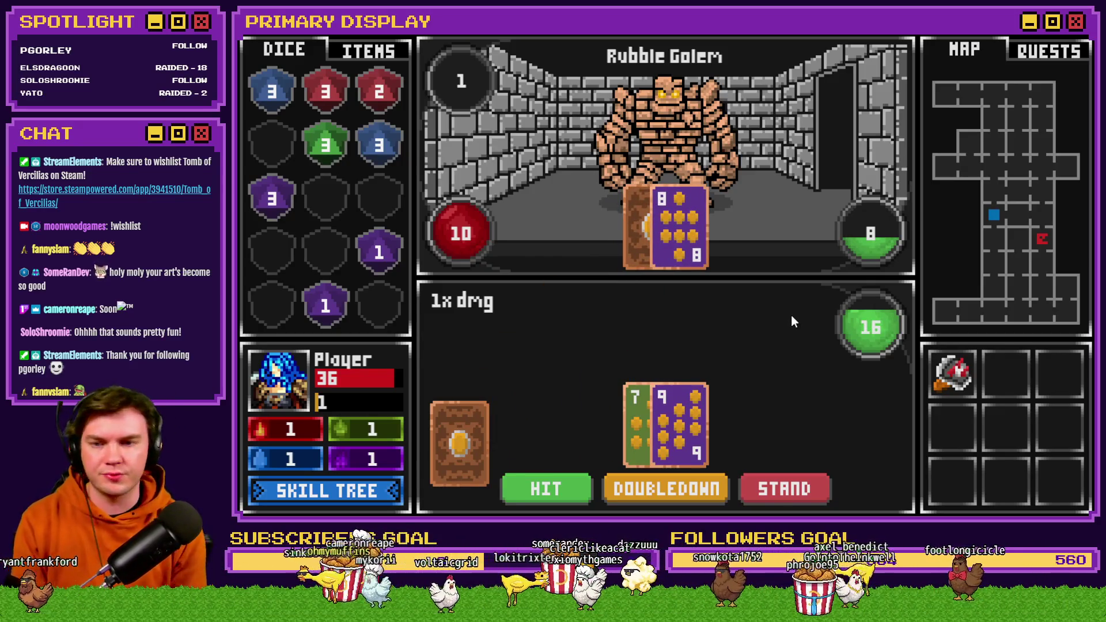
left_click(1085, 39)
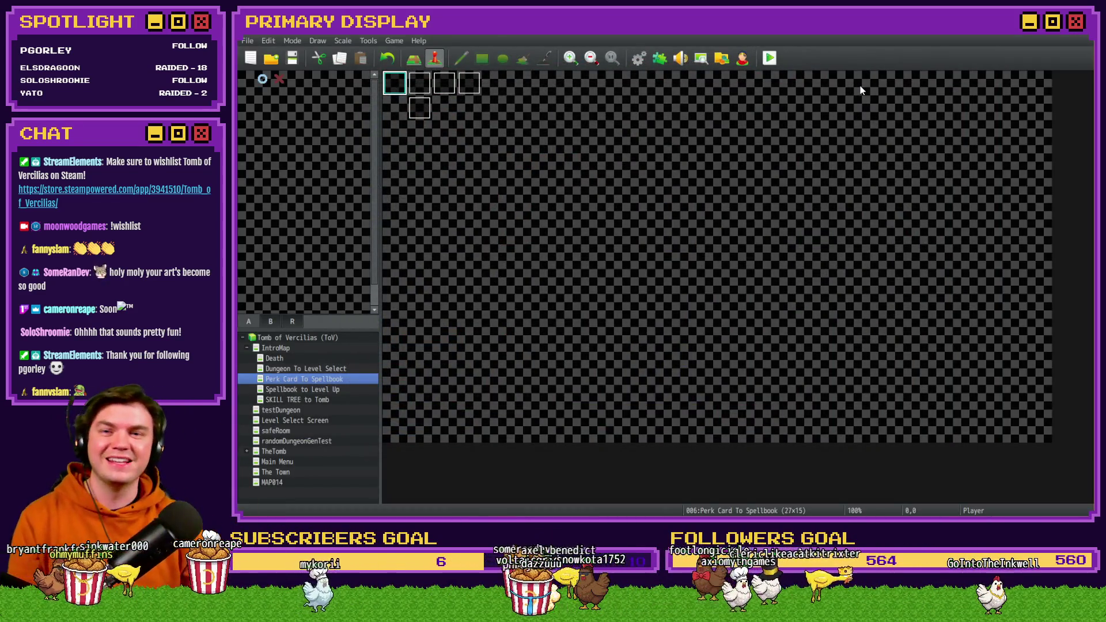
Step: Open TheTomb map from the project's map tree
left_click(287, 435)
left_click(288, 448)
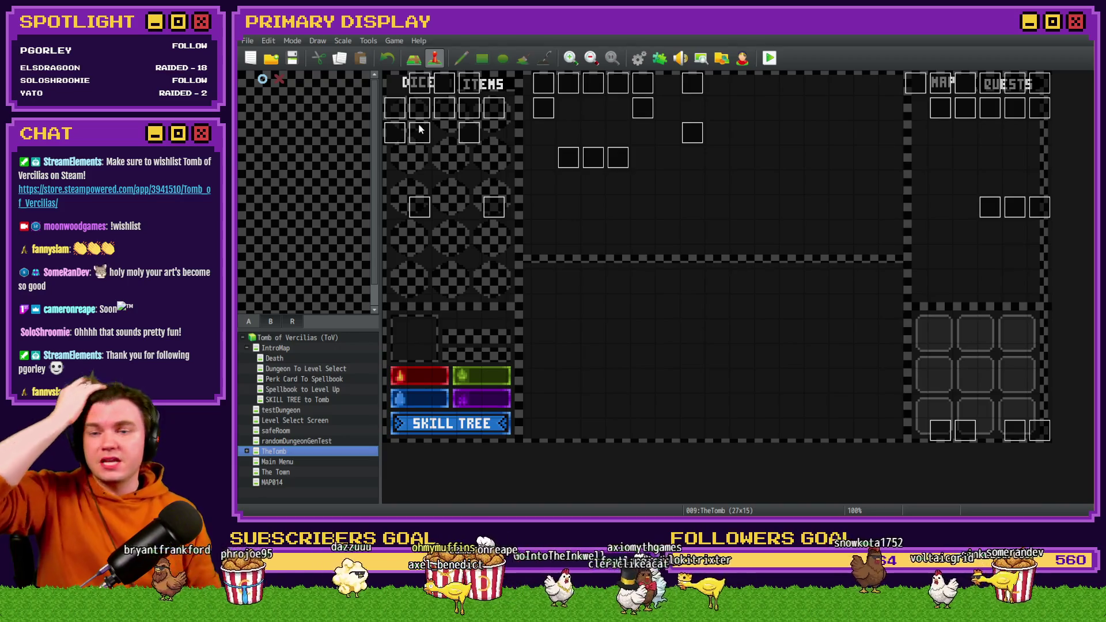
Step: Look inside the Tomb Master, Int/Movement and DRAW A LINE events, closing each unchanged
double_click(396, 132)
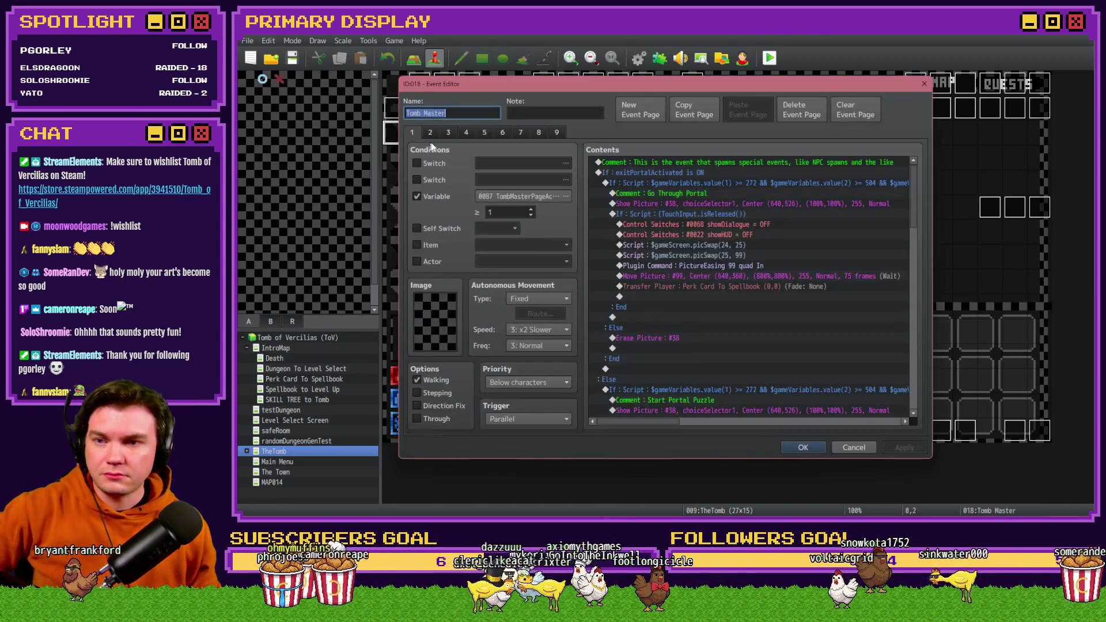
key("Escape")
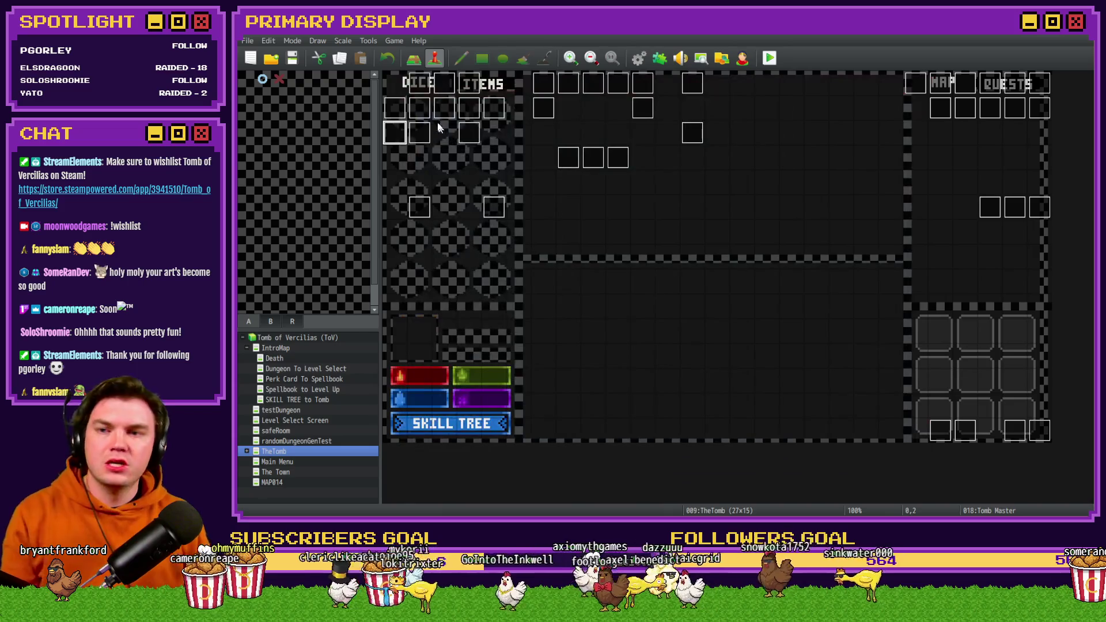
double_click(420, 83)
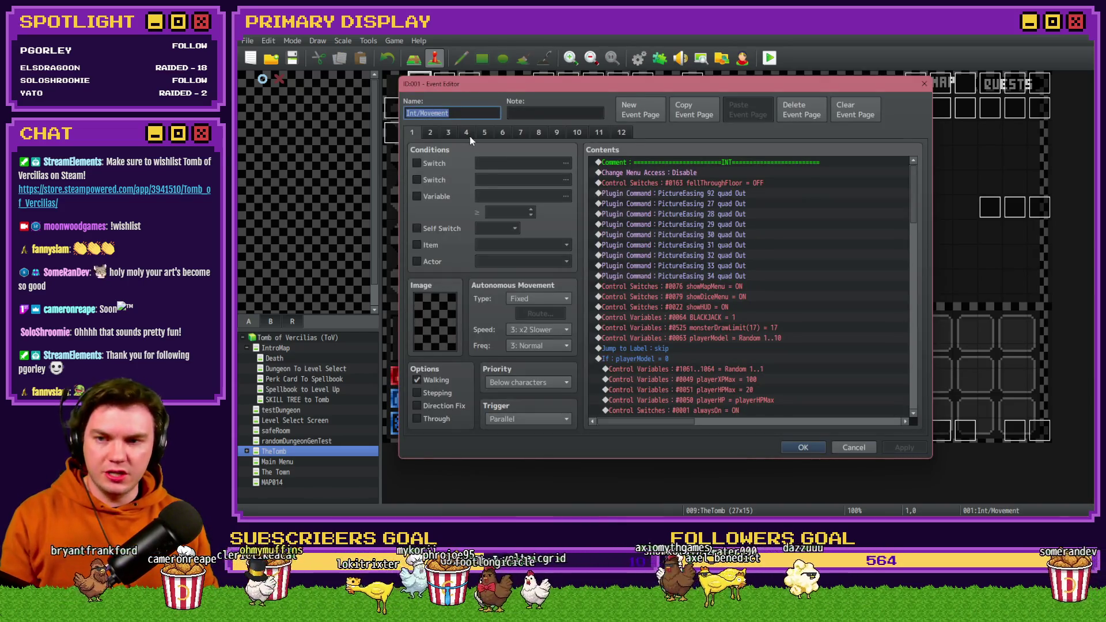
key("Escape")
double_click(966, 430)
key("Escape")
Step: Open the Draw And Attack event and show its page 10, the deadMonster page
key("Right")
key("Right")
key("Return")
left_click(502, 134)
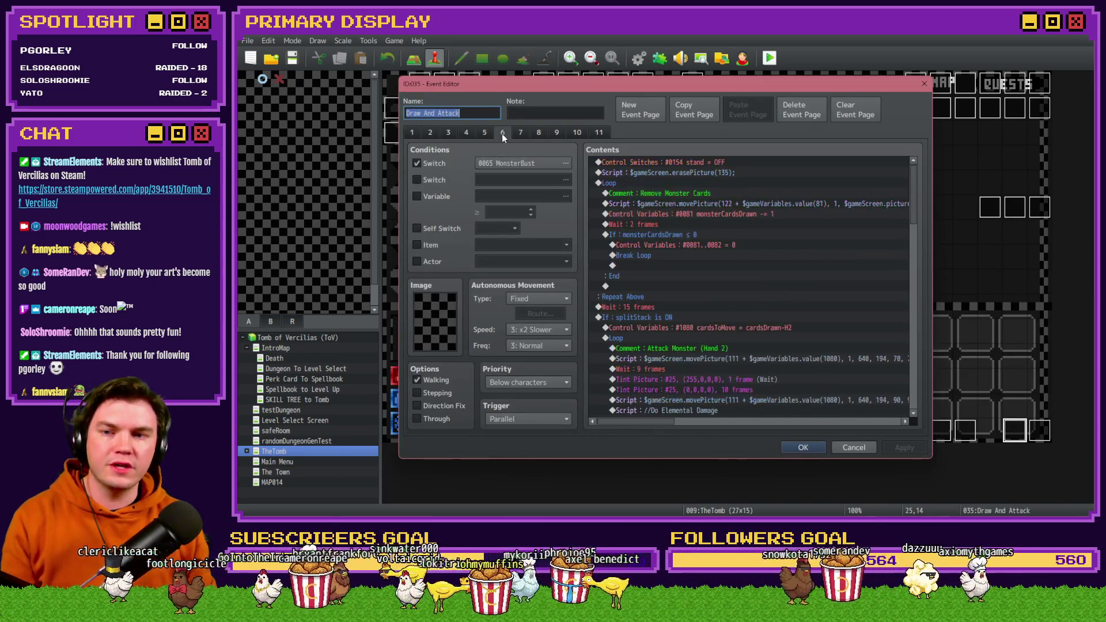
left_click(520, 132)
left_click(539, 133)
left_click(557, 134)
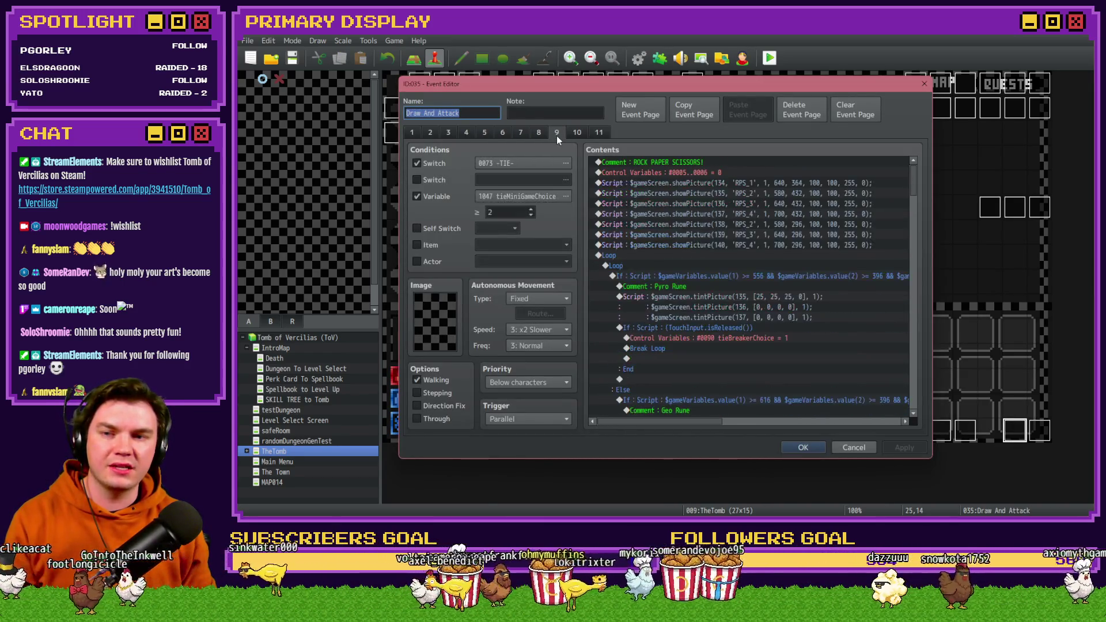
left_click(578, 133)
left_click_drag(917, 183, 927, 359)
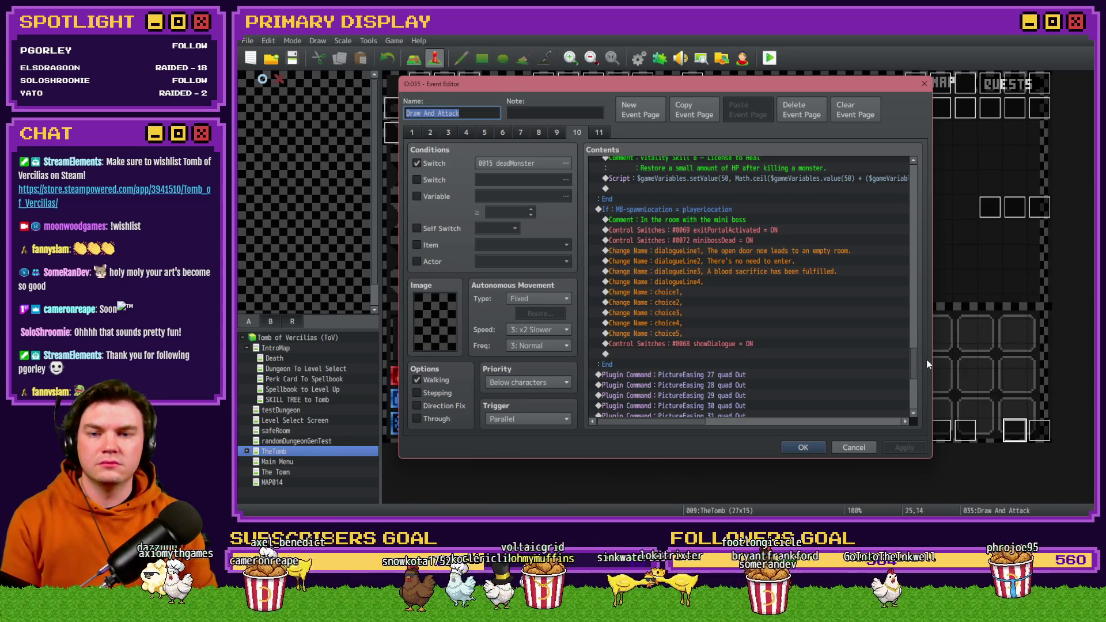
Step: Delete the exitPortalActivated switch and the dialogue name-change commands from the mini boss room branch
left_click(763, 231)
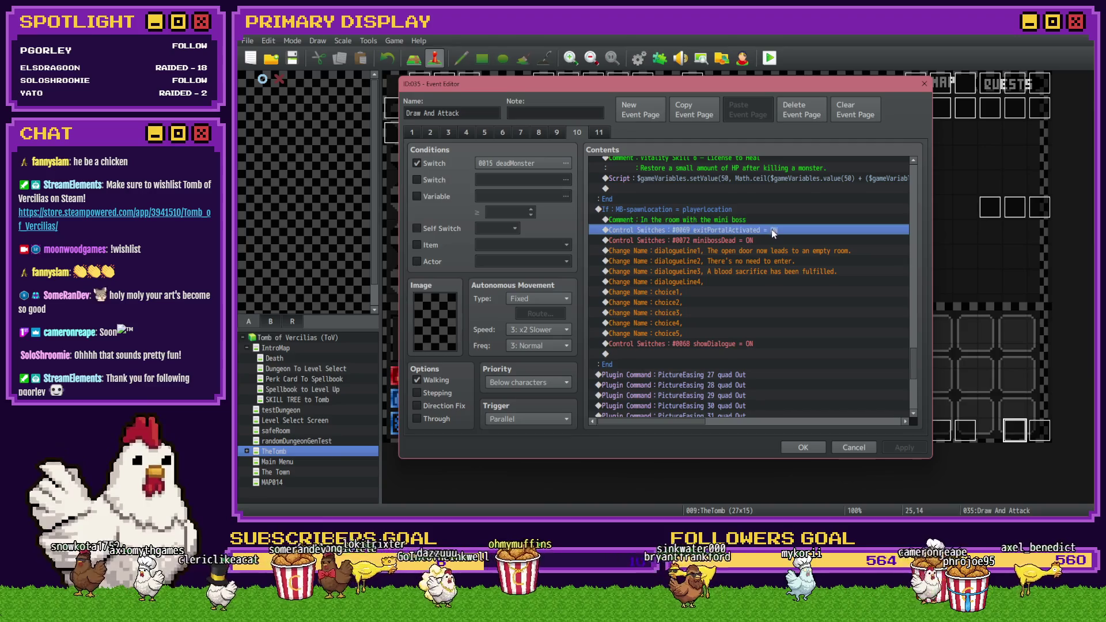
key("Delete")
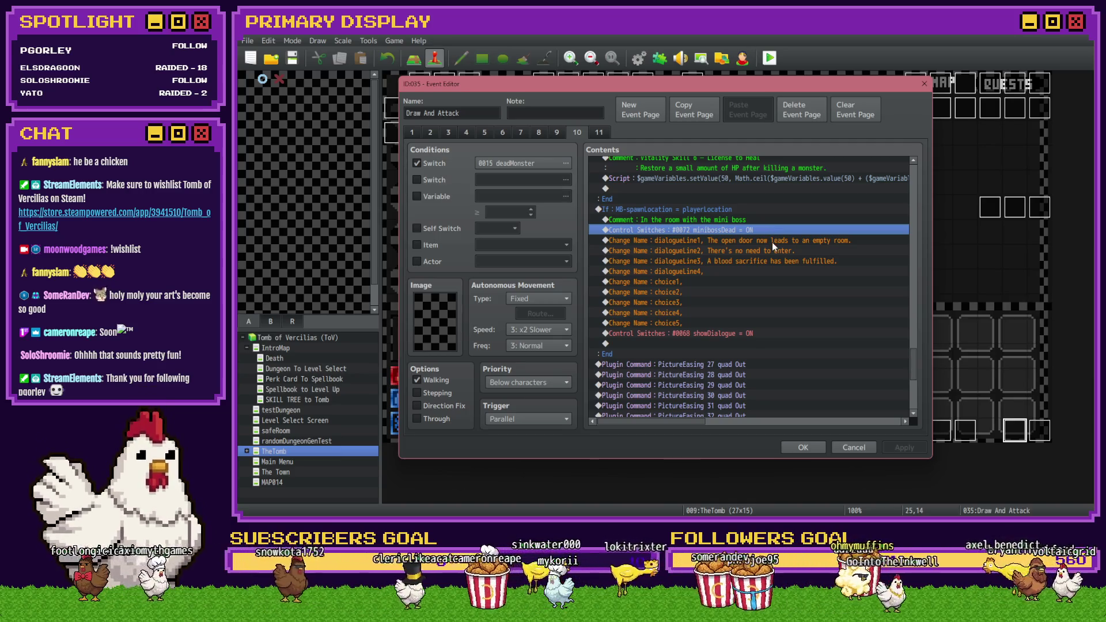
left_click(773, 243)
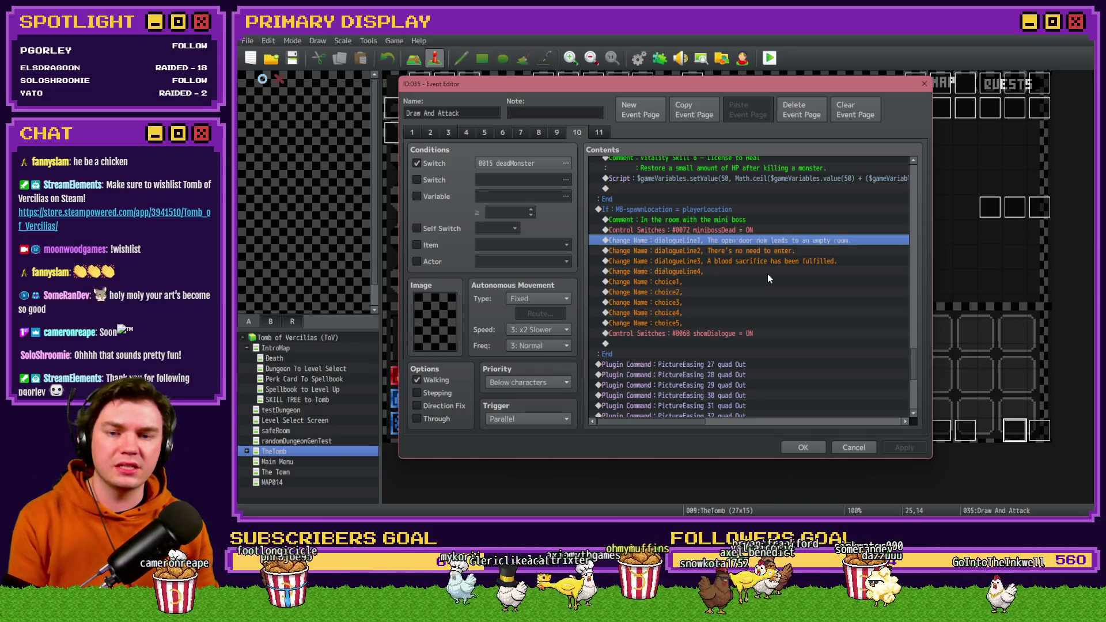
key("Delete")
key("Delete")
key("Delete")
key("Delete")
key("Delete")
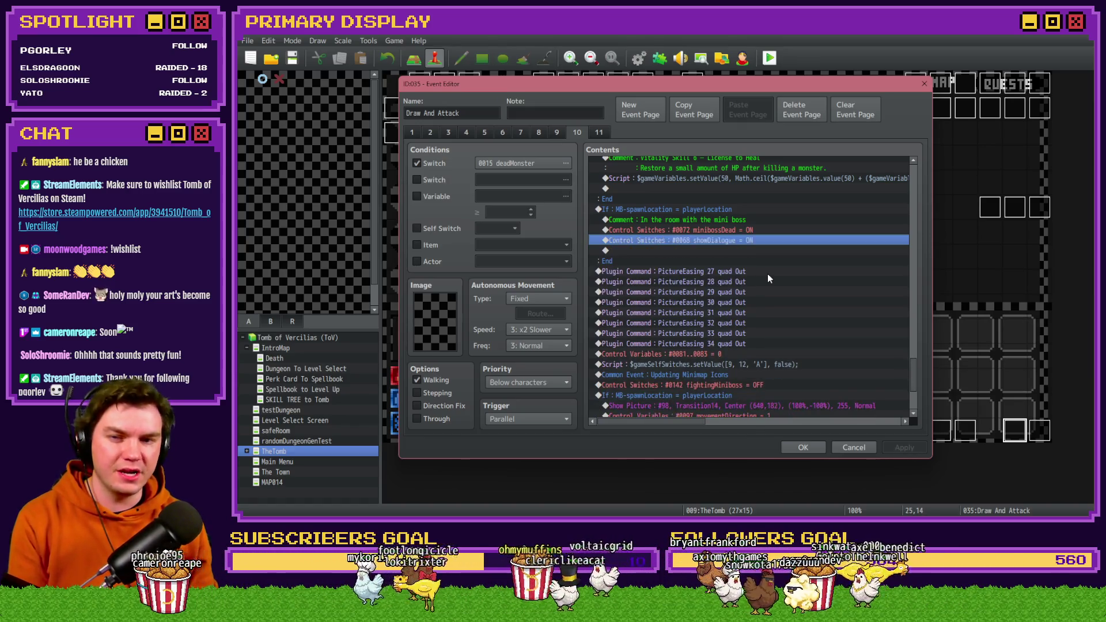
left_click(725, 220)
left_click(718, 210)
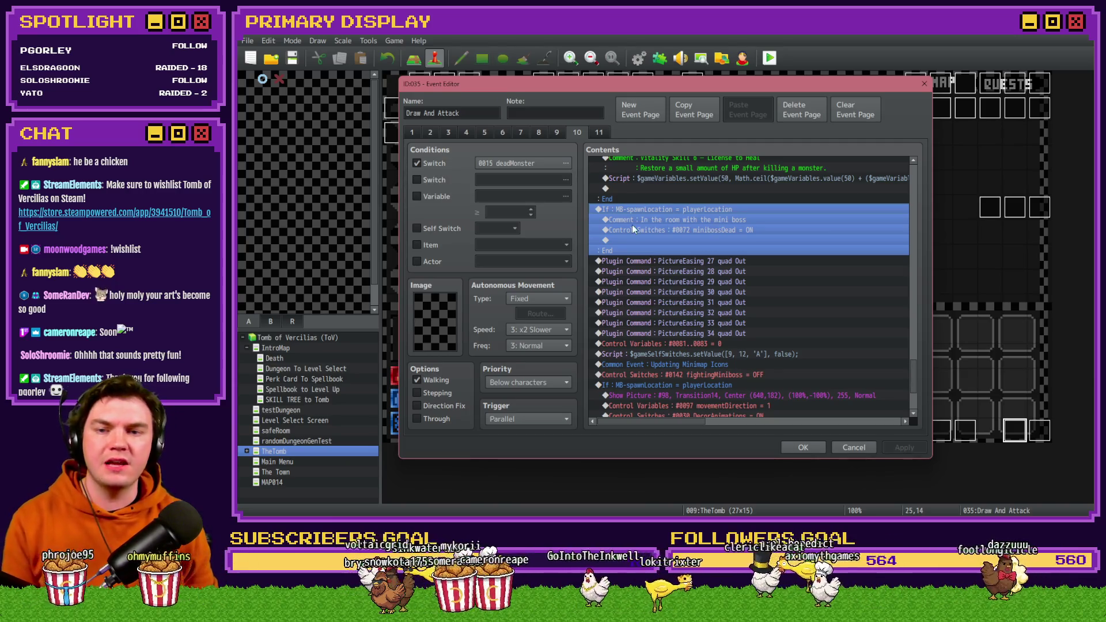
Step: Make the branch condition test variable playerLocation and browse variable ranges for the comparison variable
double_click(632, 209)
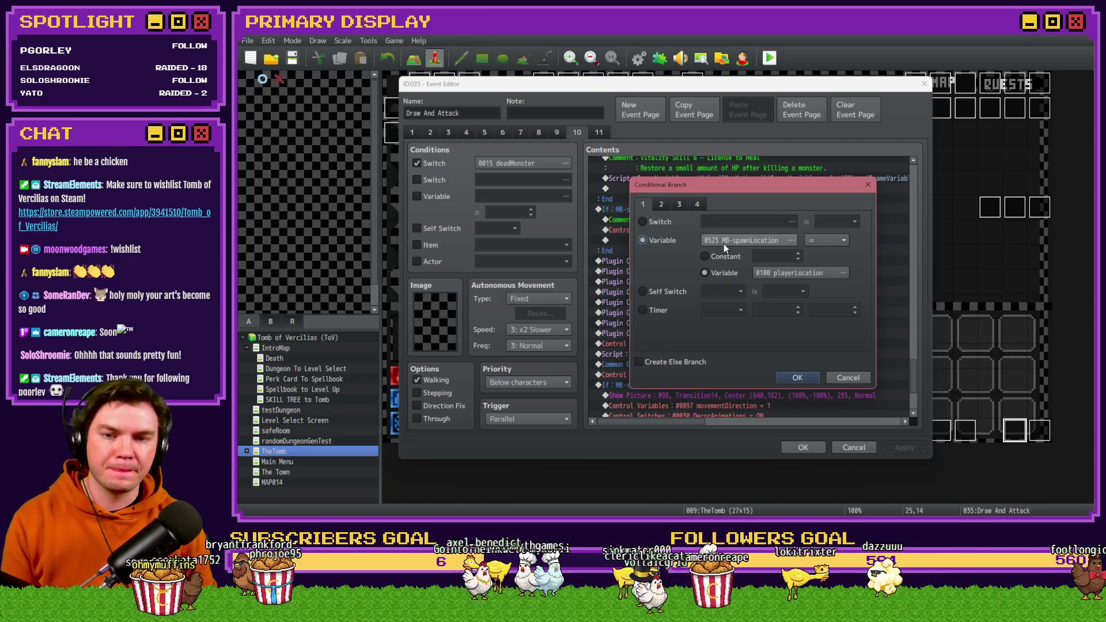
left_click(724, 244)
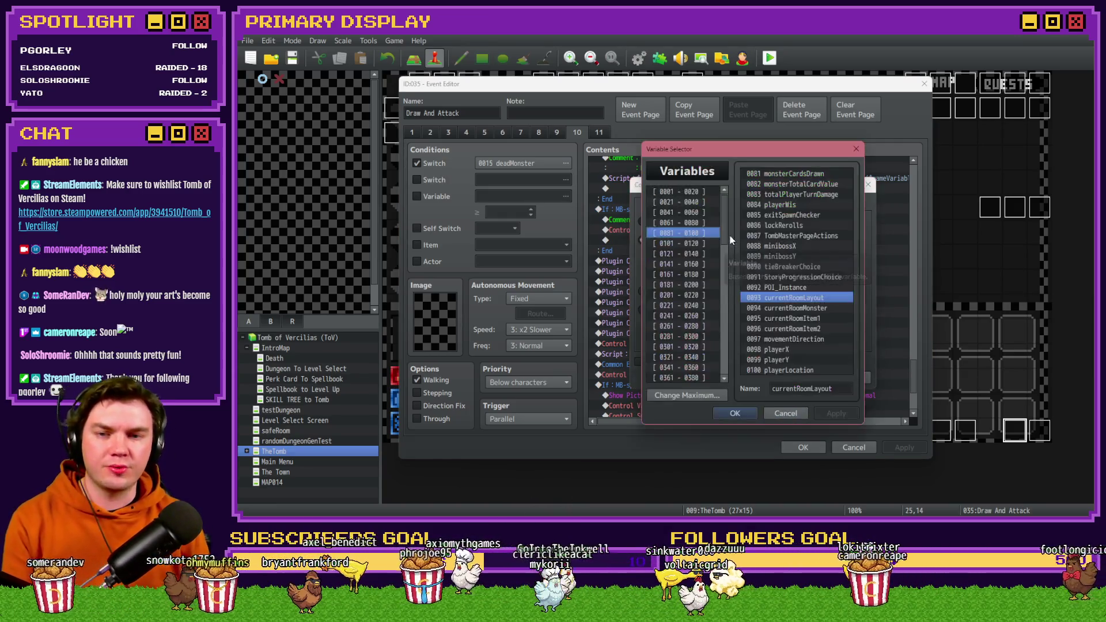
double_click(796, 371)
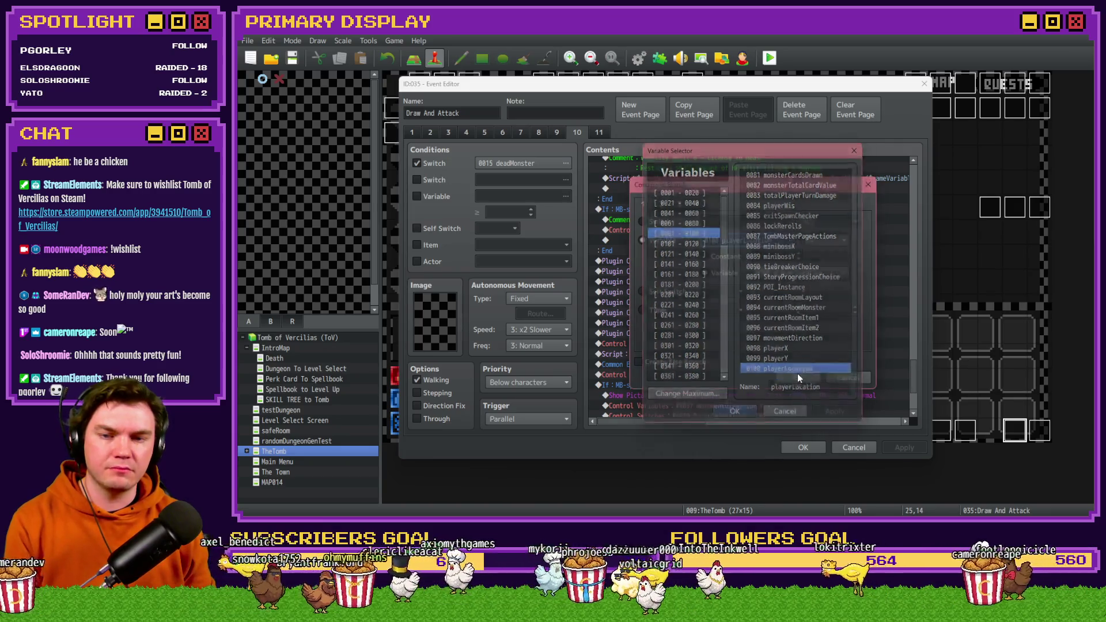
left_click(773, 268)
key("Down")
key("Down")
key("Down")
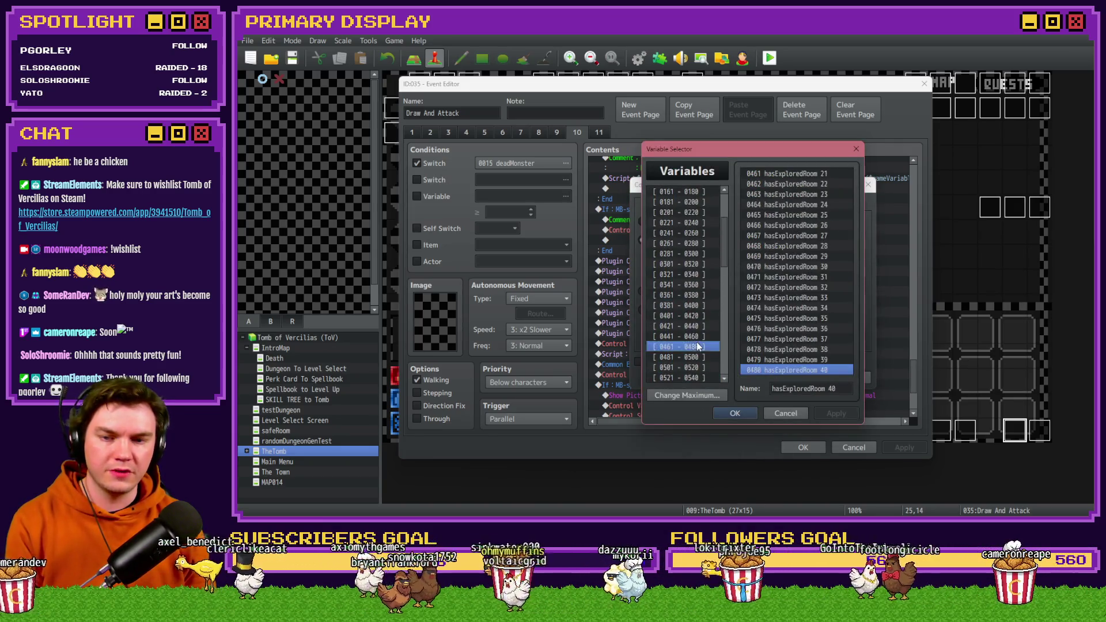
key("Down")
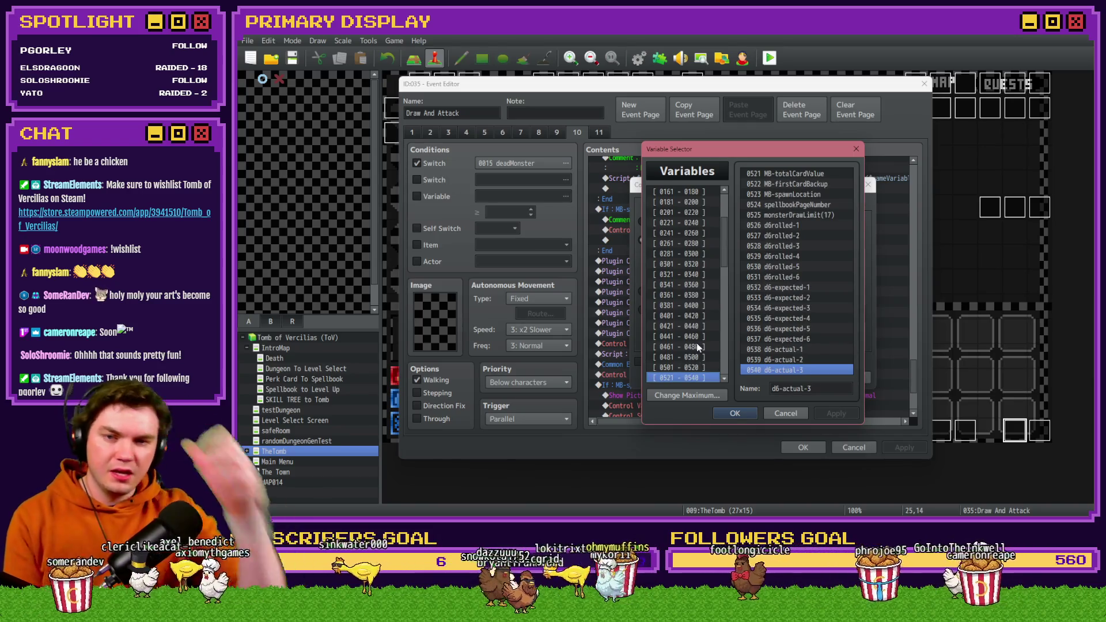
left_click(774, 195)
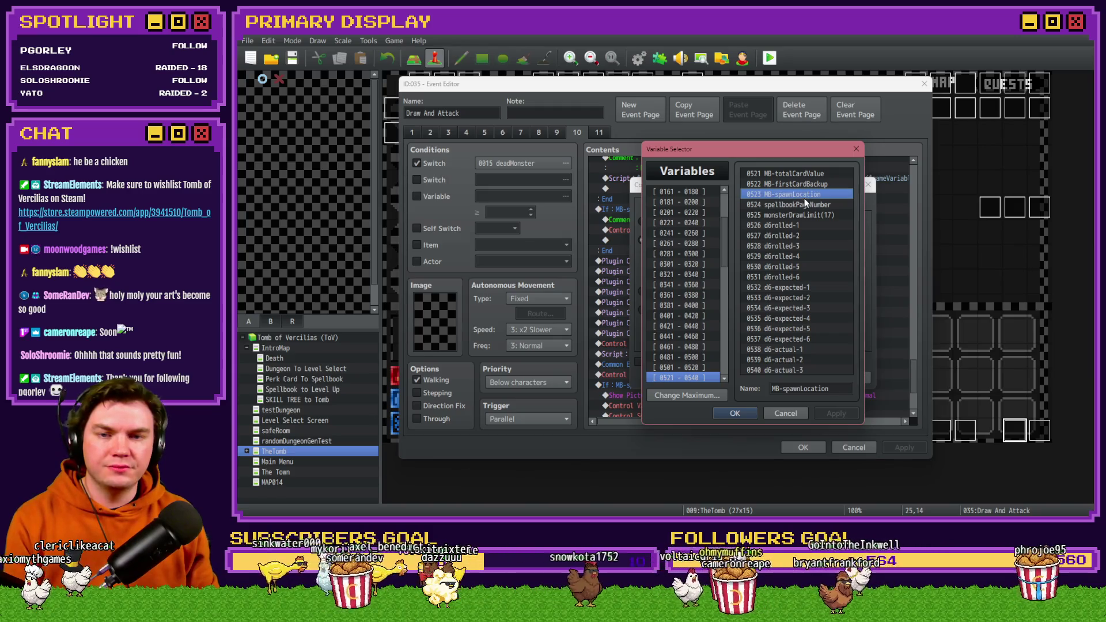
key("Up")
left_click(687, 377)
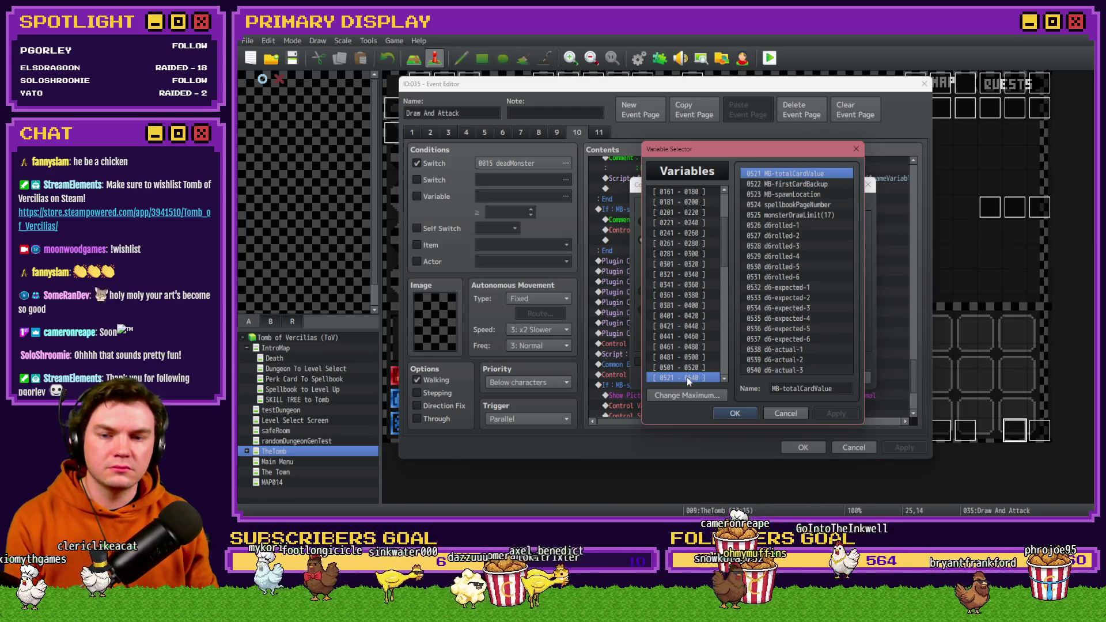
key("Up")
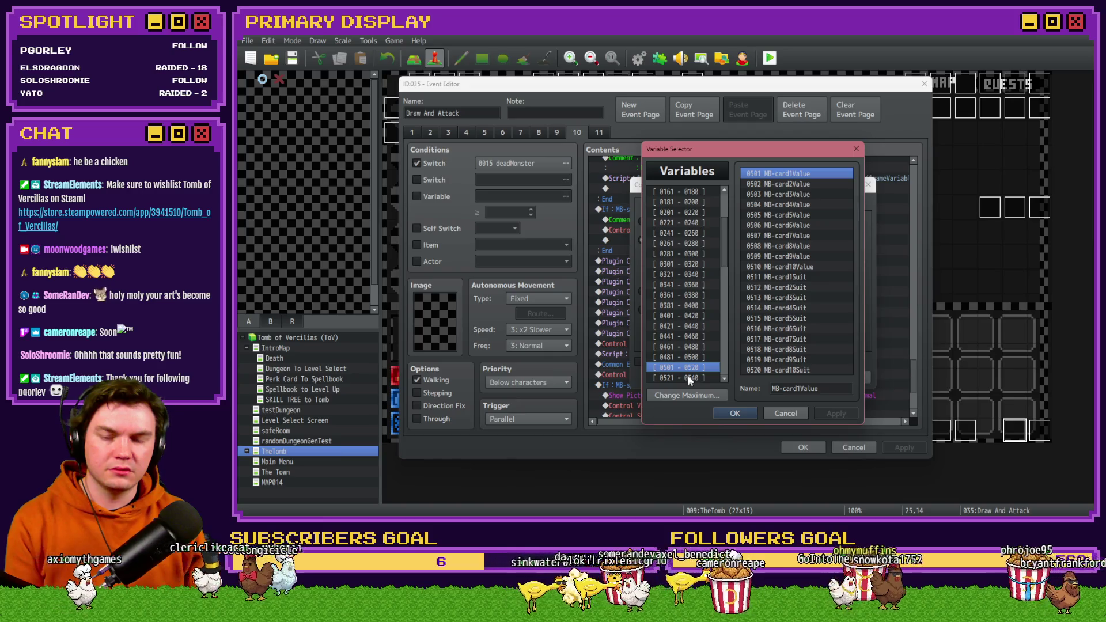
left_click(705, 276)
key("Up")
key("Down")
key("Down")
key("Down")
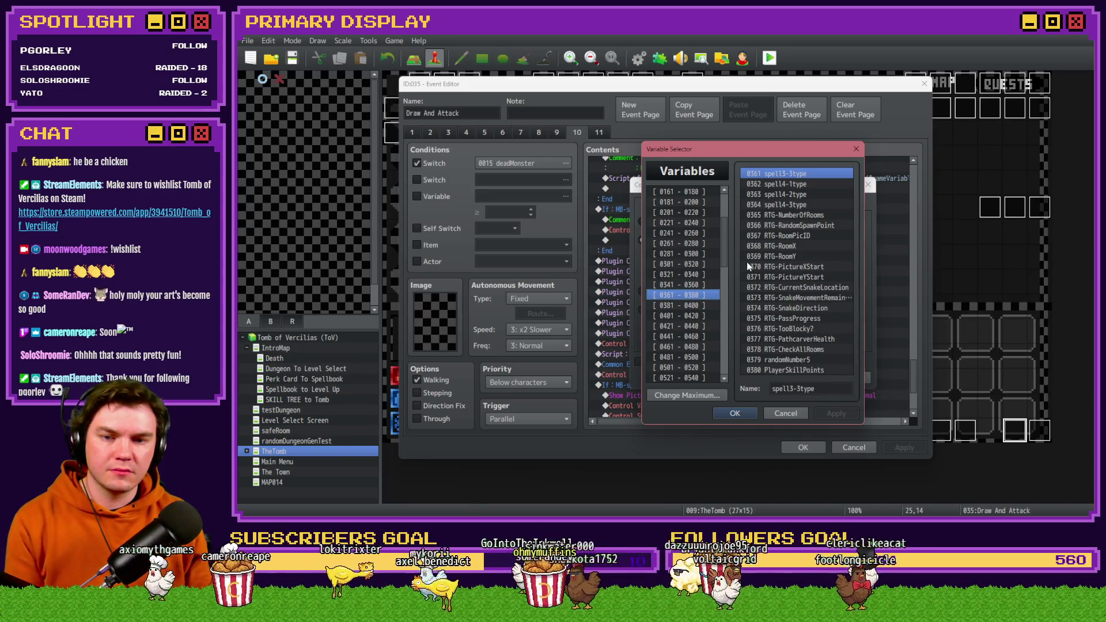
Step: Search the variables for 'exit' and set the condition to playerLocation = startingExitRoom
scroll(724, 197, "up", 3)
left_click(709, 191)
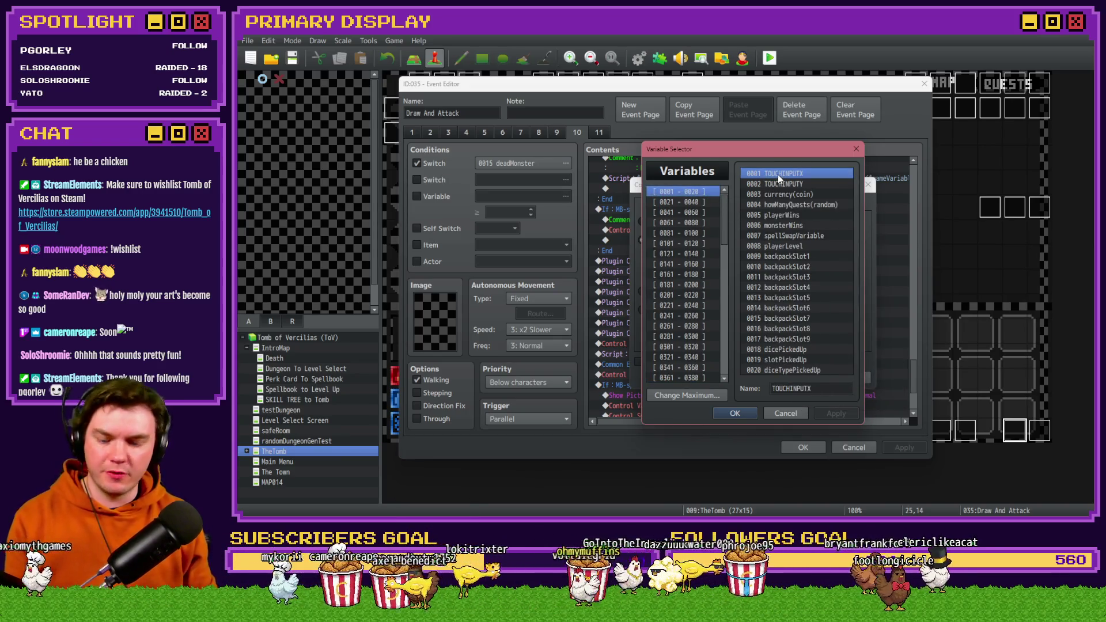
key("ctrl+f")
type("exit")
key("Return")
left_click_drag(780, 223, 591, 161)
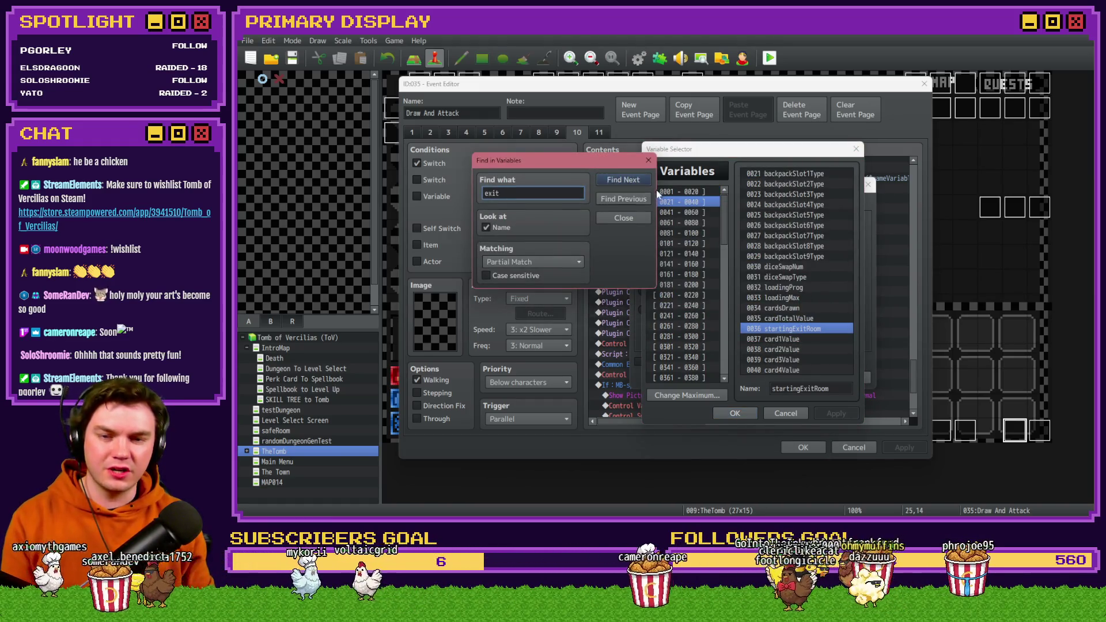
left_click(649, 160)
double_click(783, 328)
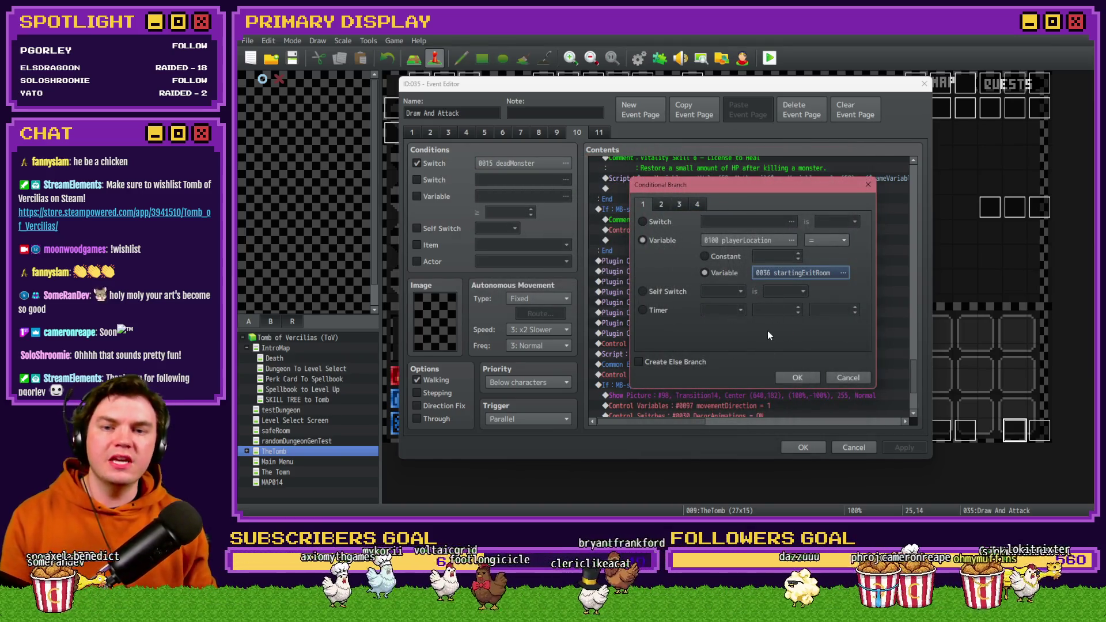
left_click(794, 377)
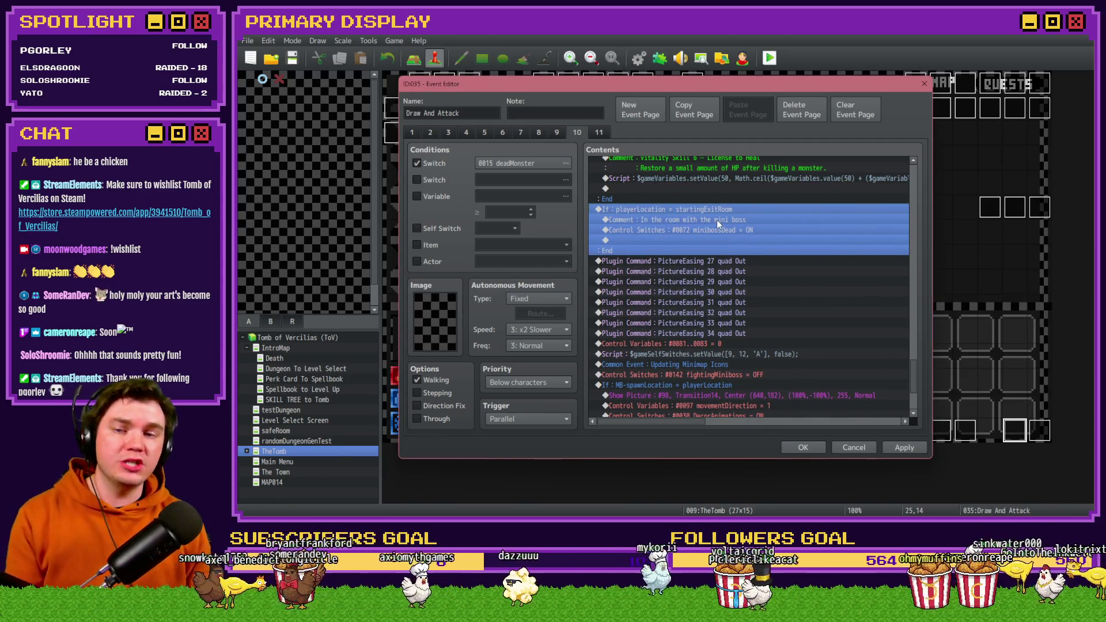
Step: Rename the branch comment to 'Defeated Floor Guardian'
left_click(716, 227)
double_click(716, 220)
key("ctrl+a")
type("D")
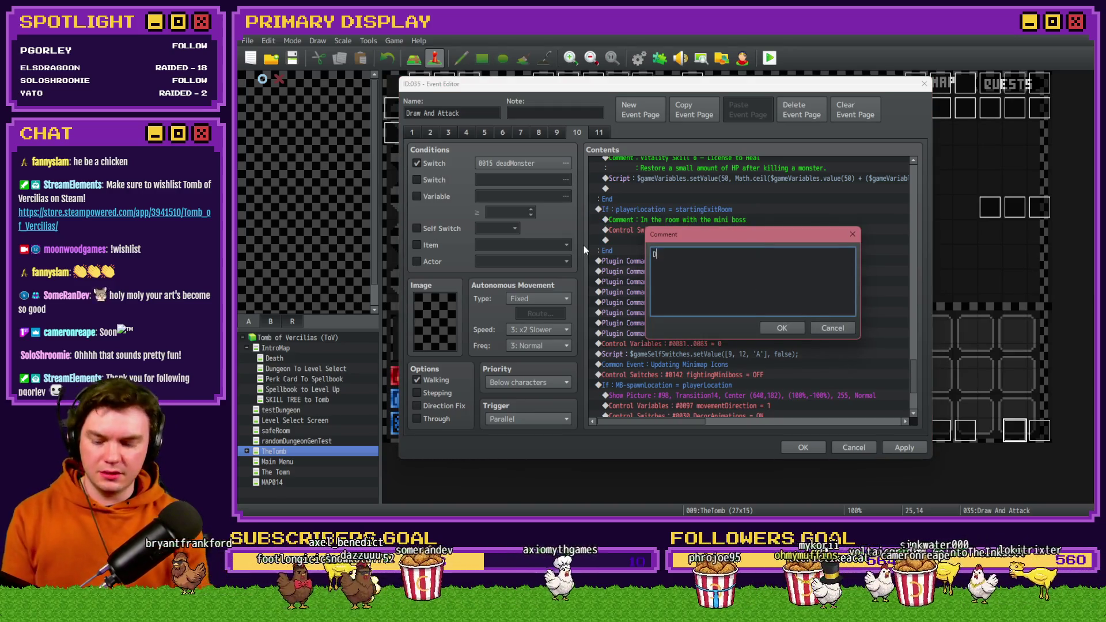
type("efeated Floor")
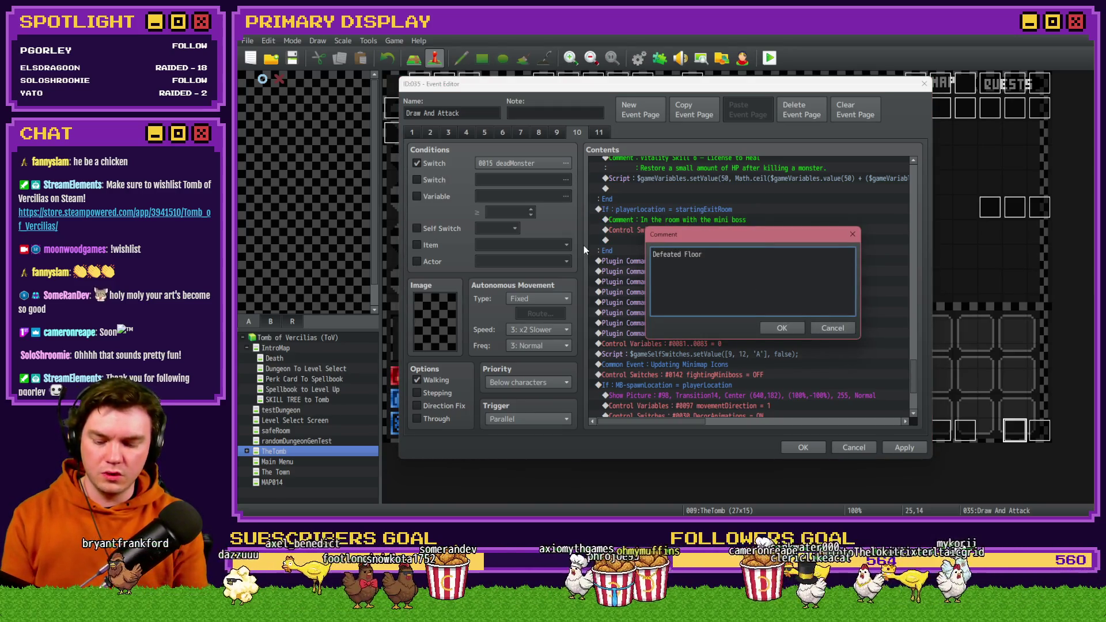
type(" Guardian")
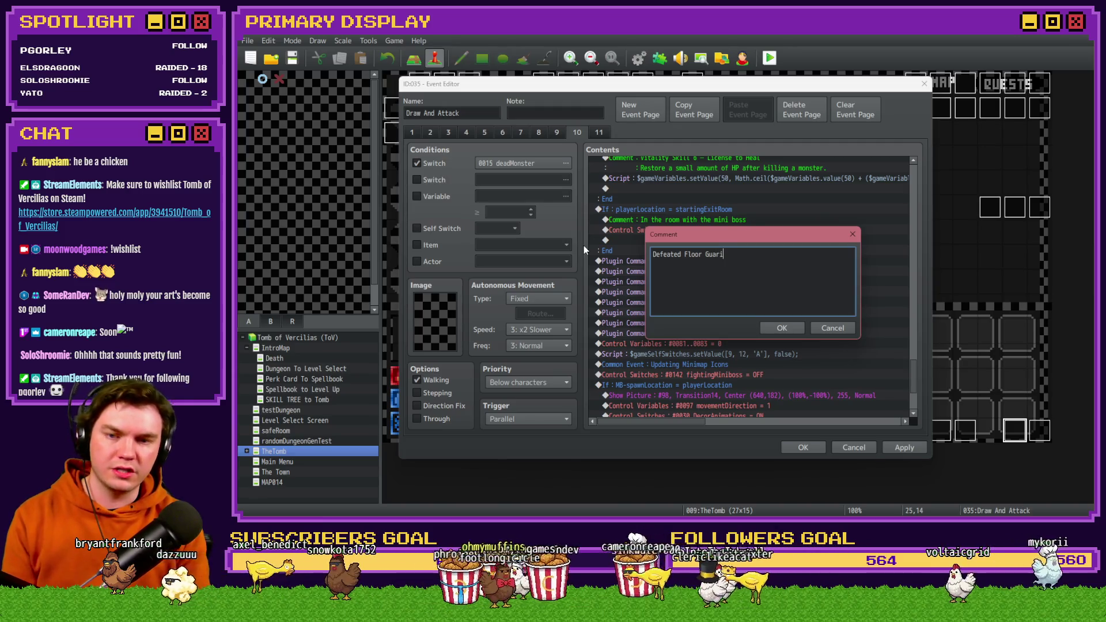
left_click(775, 328)
Step: Review the startingExitRoom branch and save the Draw And Attack event with OK
left_click(717, 229)
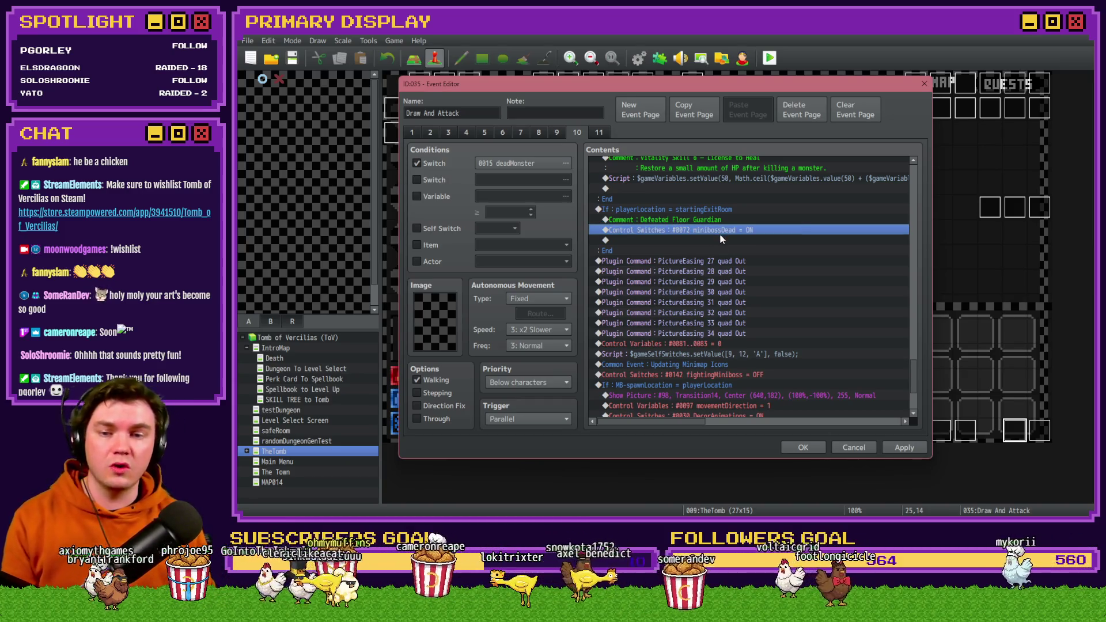
left_click(713, 211)
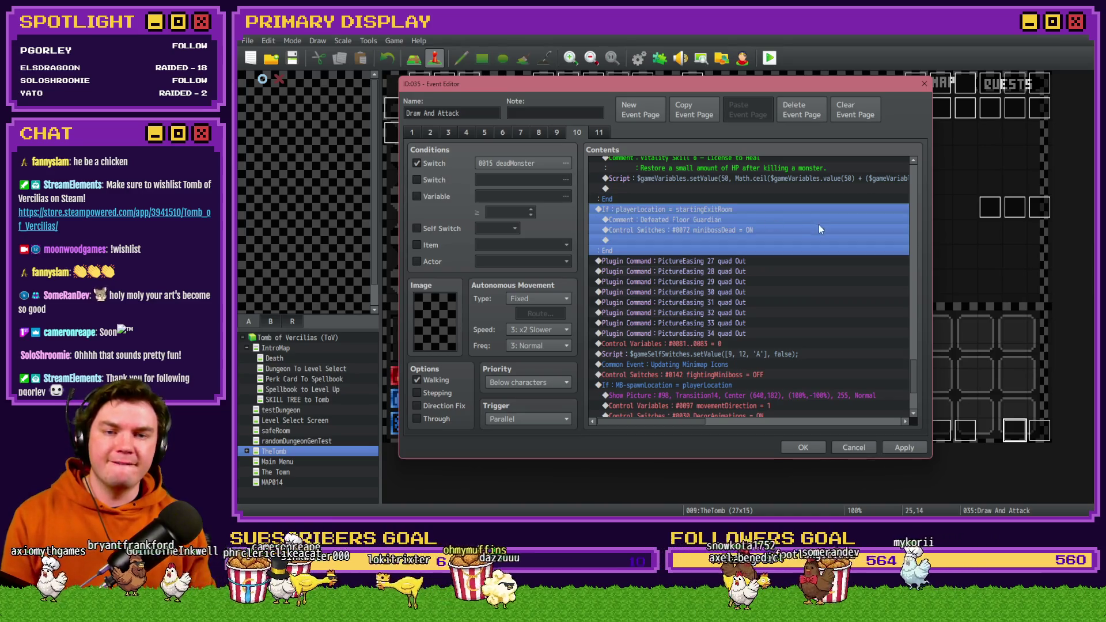
scroll(765, 336, "down", 4)
scroll(764, 339, "up", 3)
scroll(765, 343, "down", 3)
scroll(766, 344, "down", 1)
scroll(749, 335, "up", 2)
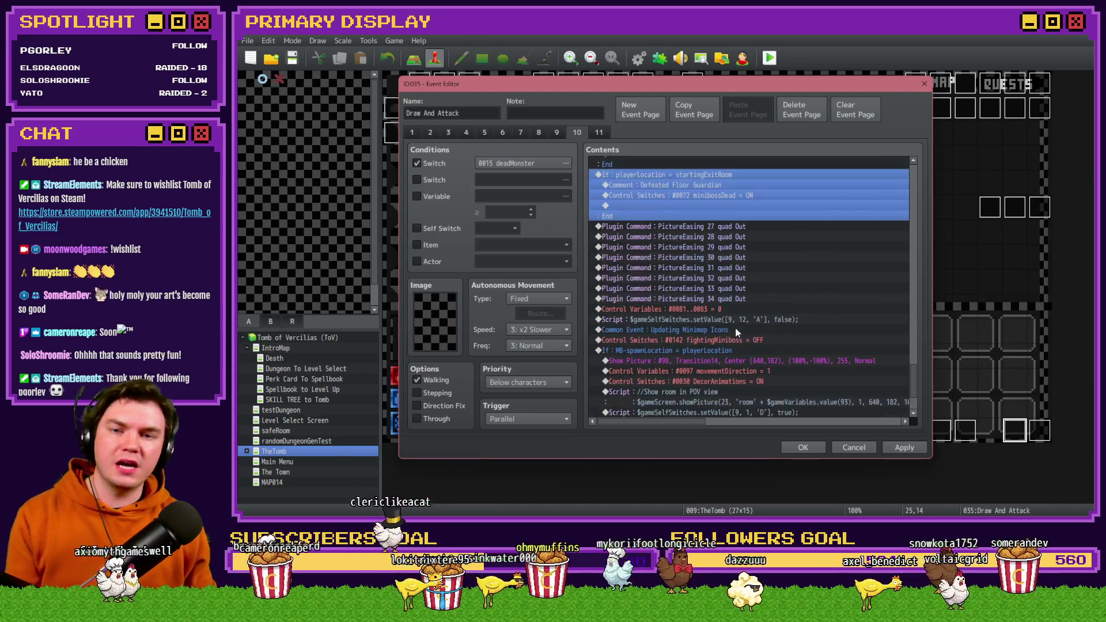
scroll(735, 327, "up", 5)
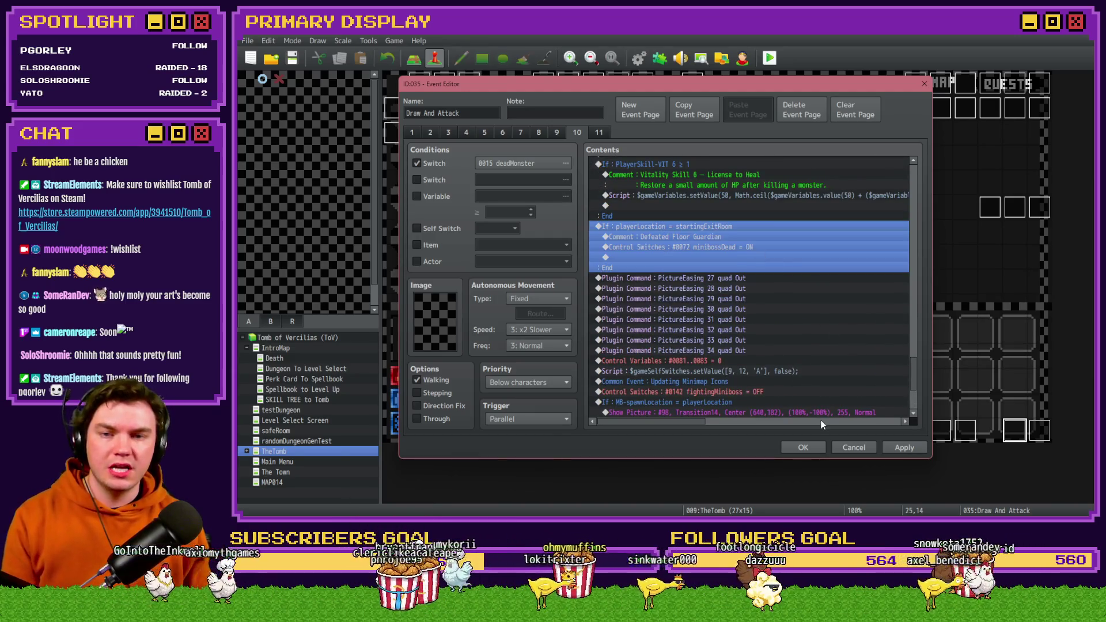
left_click(802, 447)
Step: Copy the 'Show room again in POV' and 'Show Doors in POV' scripts from the Int/Movement event
double_click(421, 84)
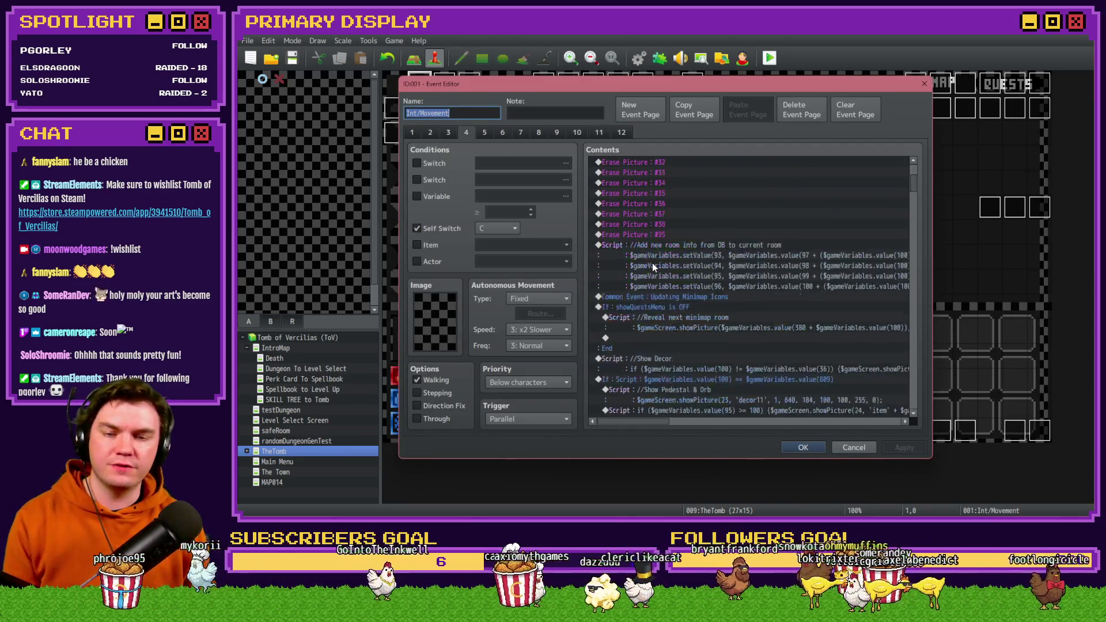
scroll(652, 262, "down", 2)
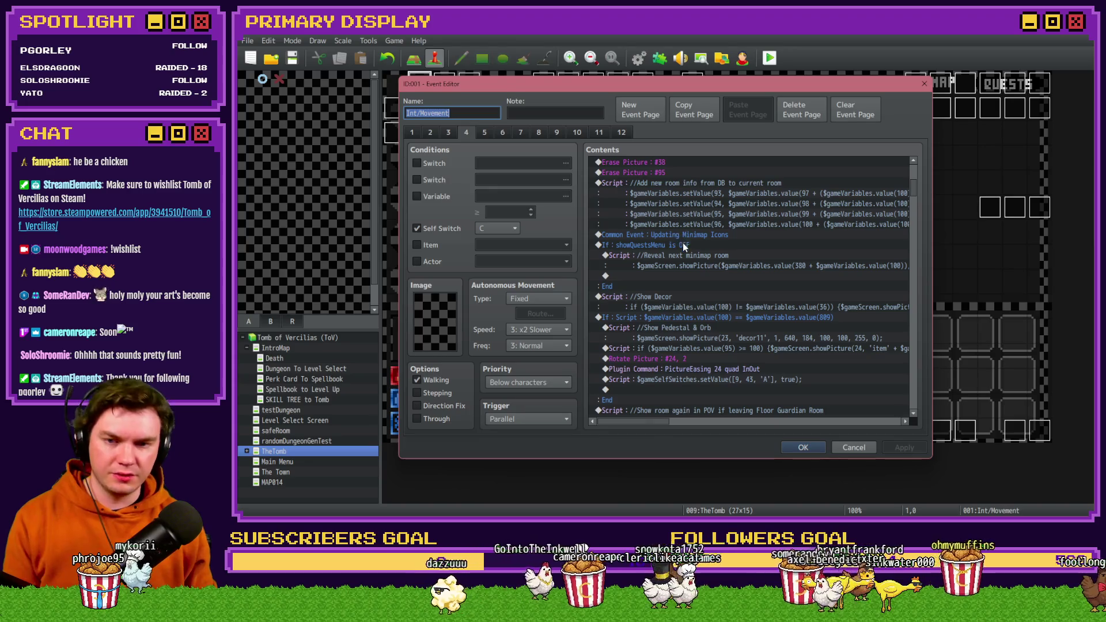
scroll(682, 243, "down", 2)
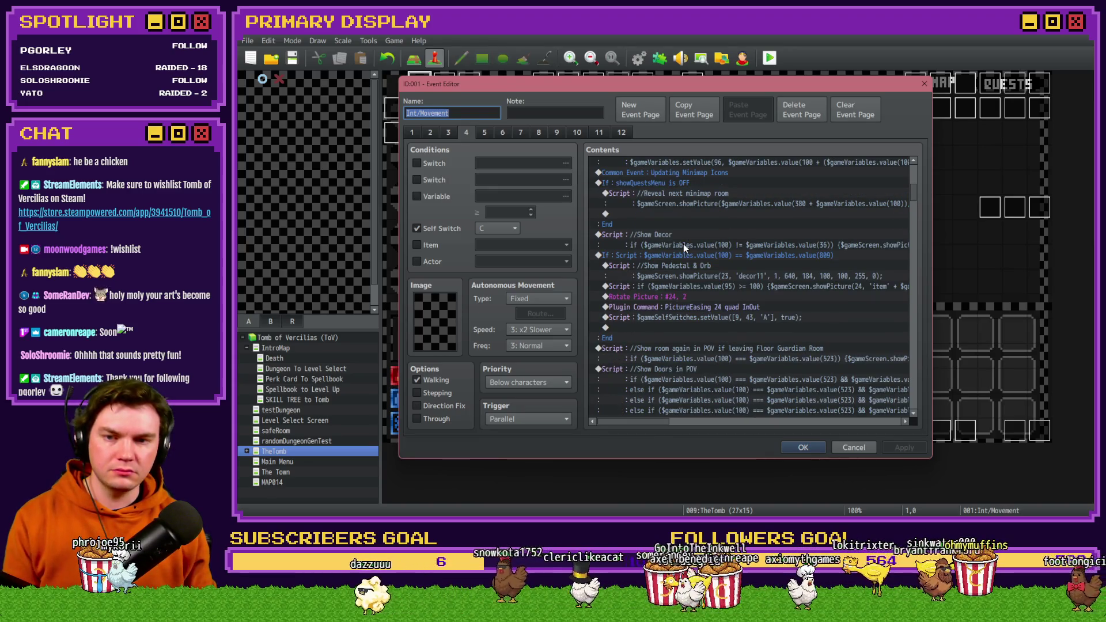
scroll(683, 259, "down", 4)
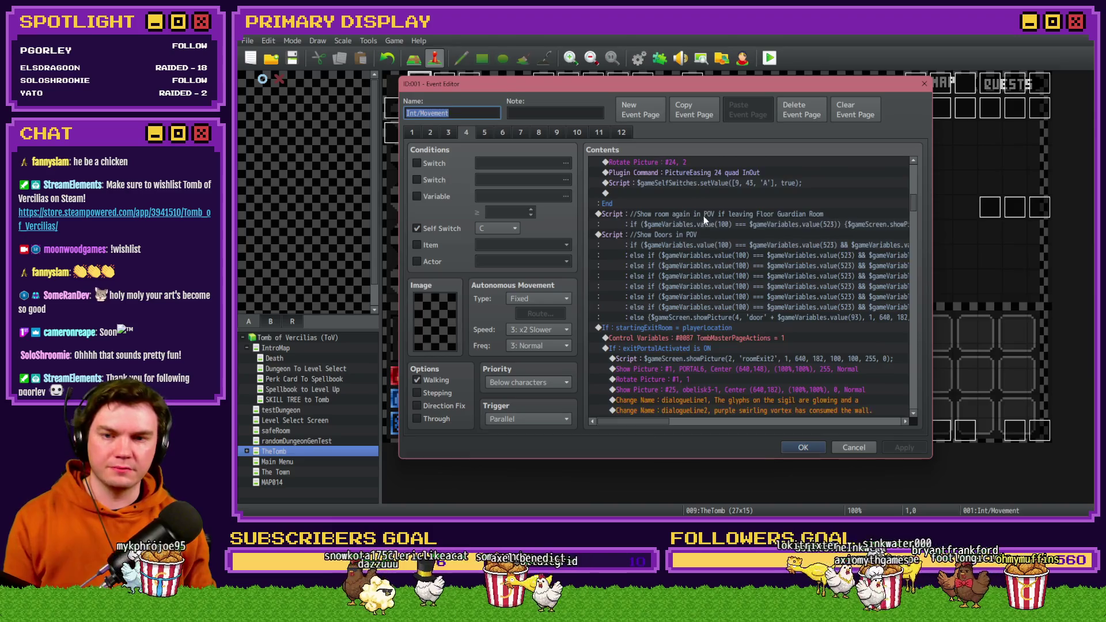
left_click(703, 216)
left_click(703, 233, "shift")
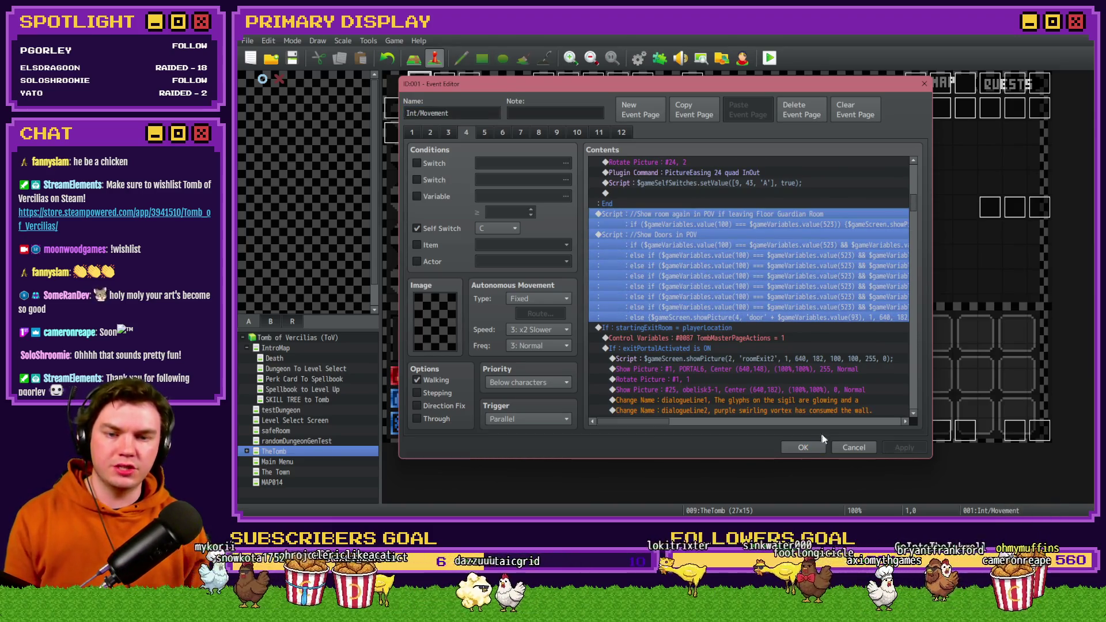
left_click(839, 446)
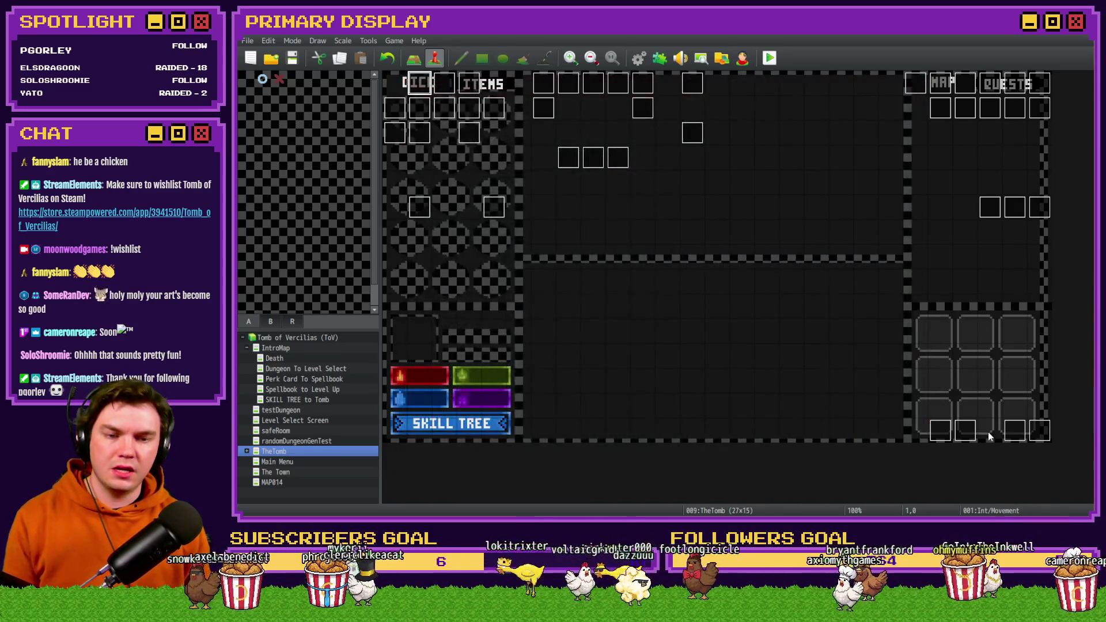
Step: Paste both scripts into Draw And Attack page 10, above the minibossDead switch
double_click(1014, 429)
left_click(575, 133)
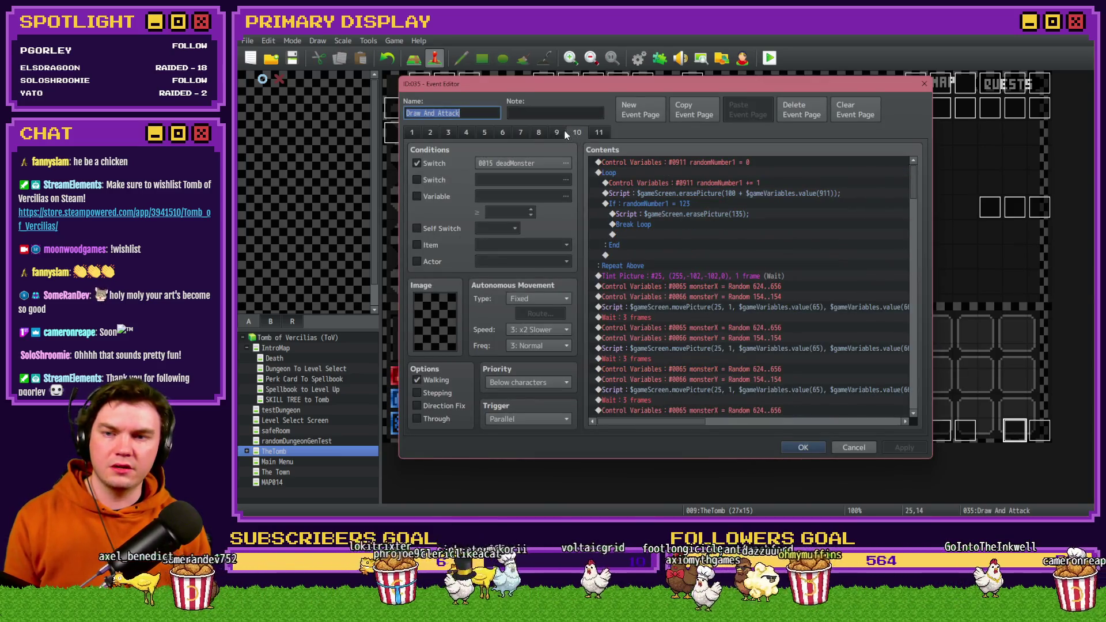
left_click_drag(916, 183, 927, 359)
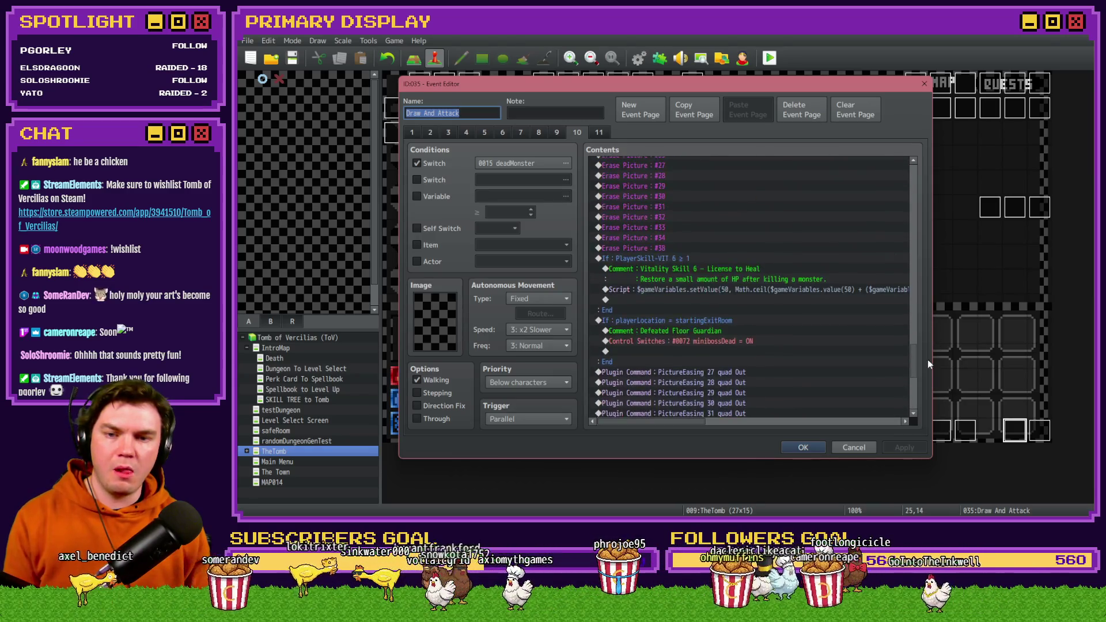
left_click(731, 341)
scroll(743, 335, "down", 3)
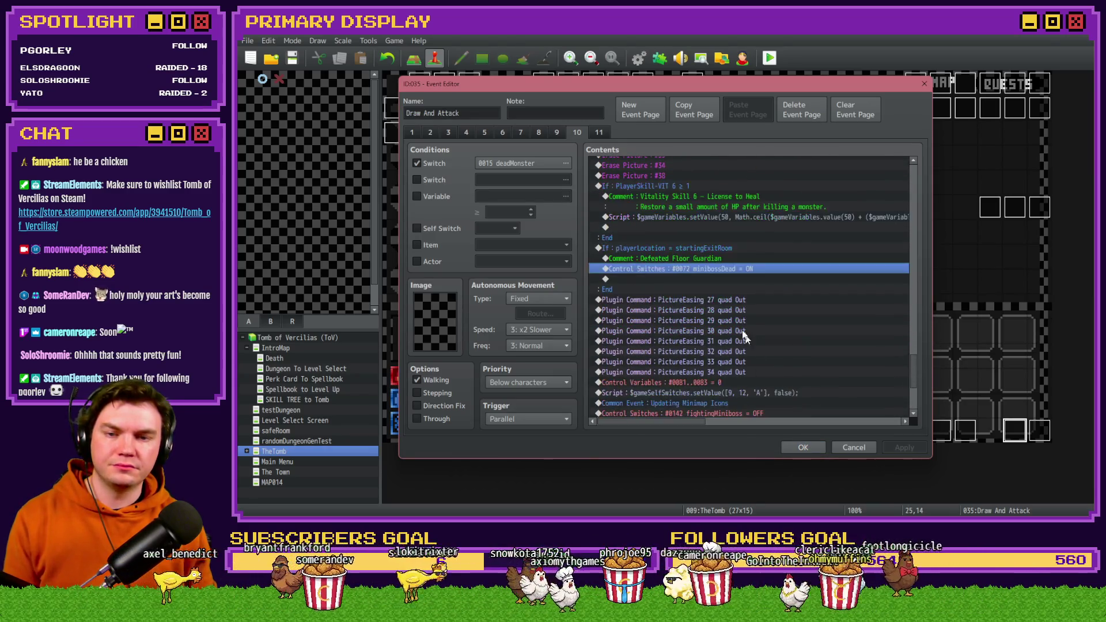
key("ctrl+v")
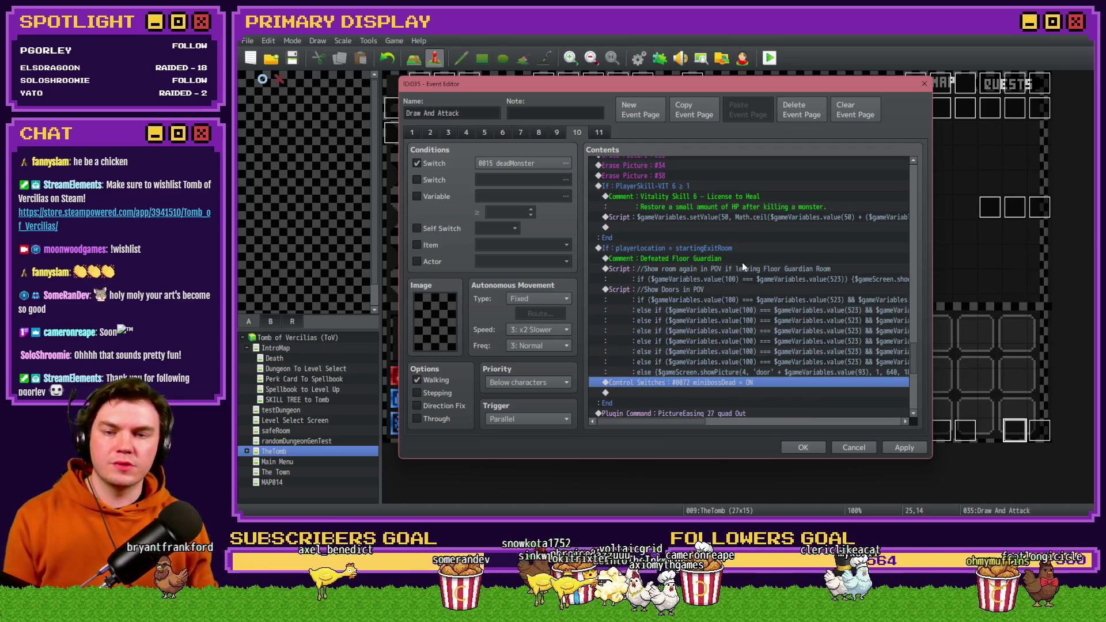
scroll(743, 266, "up", 1)
left_click(731, 239)
left_click(718, 264)
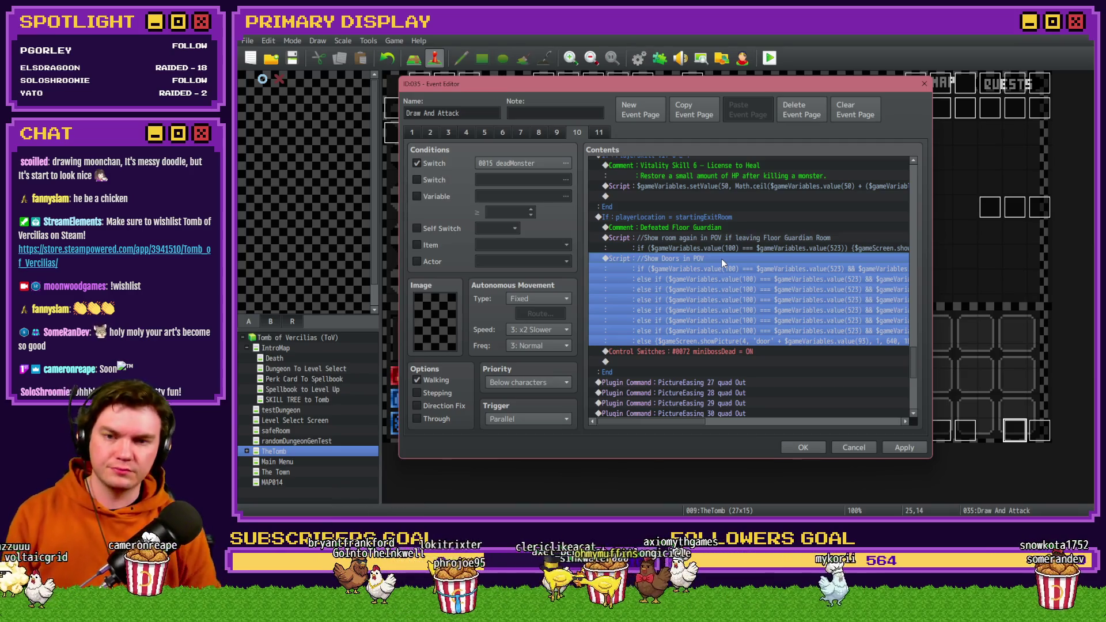
Step: Replace the Show room again script code with a showPicture call for picture 2 'room0'
left_click(729, 237)
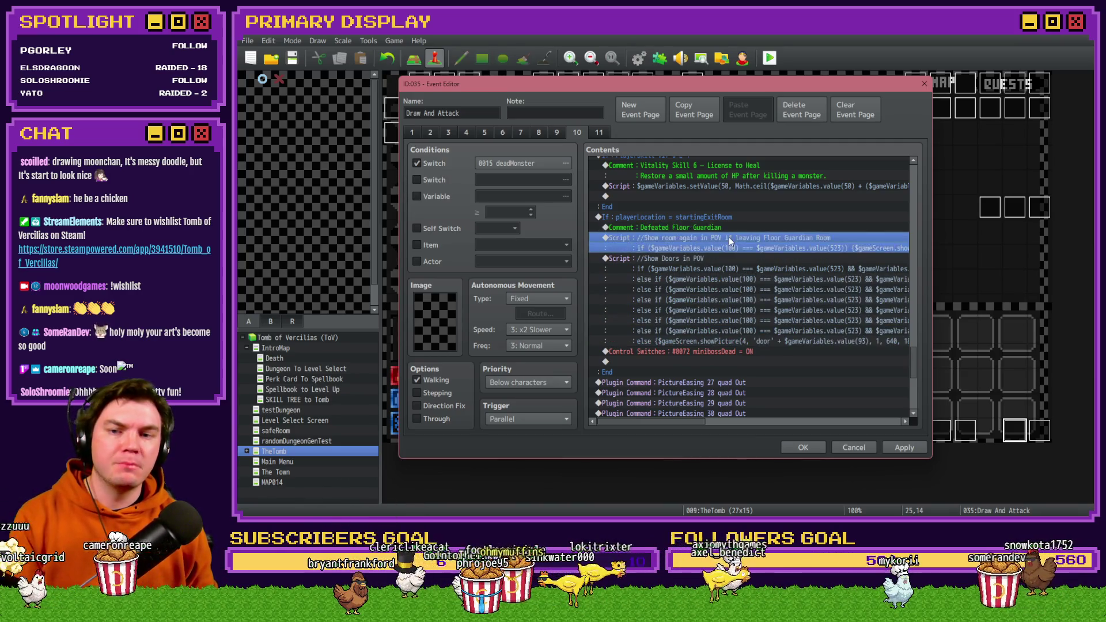
double_click(728, 250)
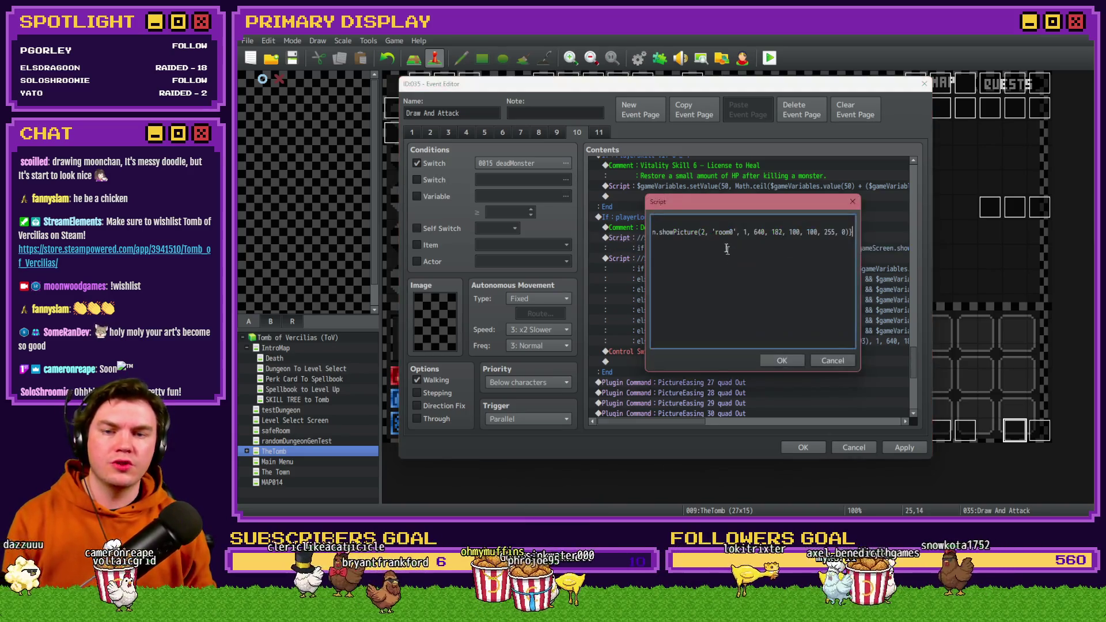
mouse_move(671, 231)
left_mouse_down()
mouse_move(649, 233)
mouse_move(886, 236)
left_mouse_up()
left_click(721, 233)
key("ctrl+a")
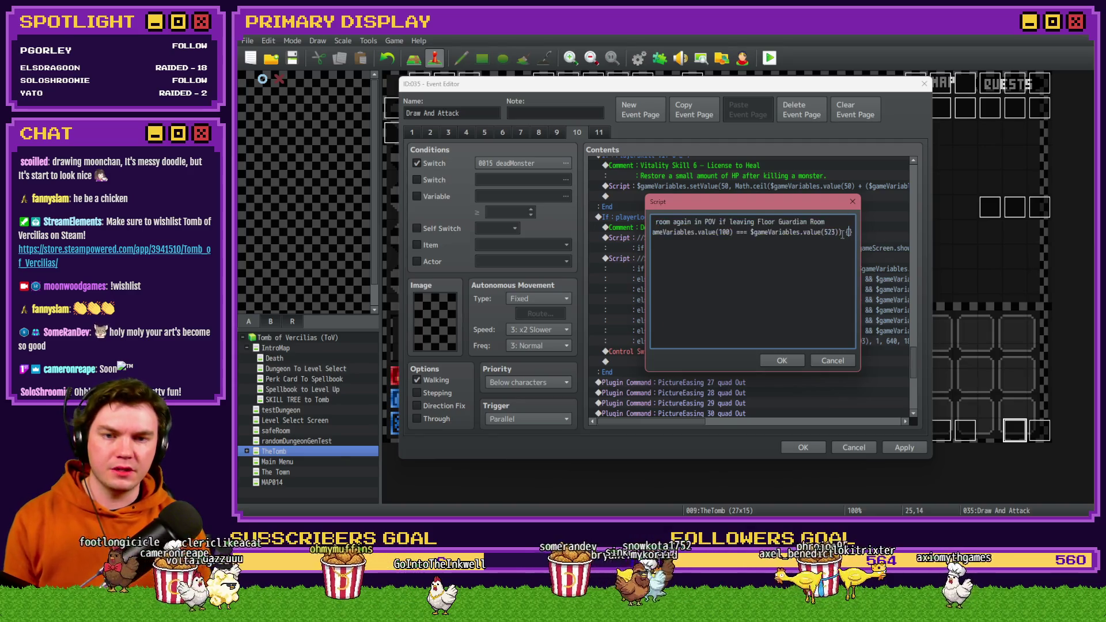
key("Delete")
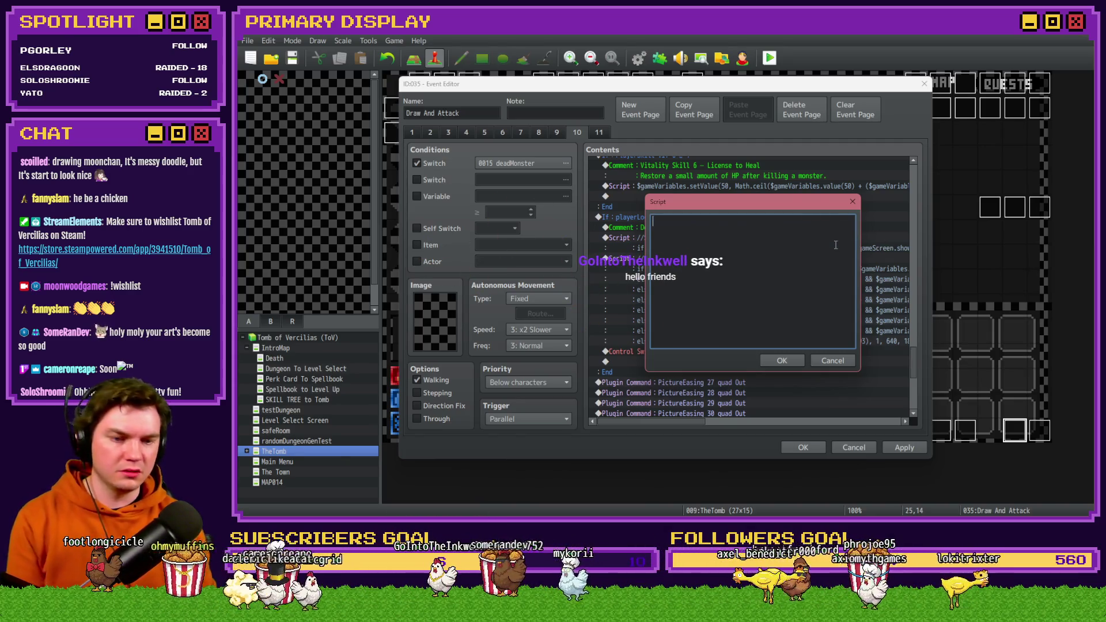
key("ctrl+v")
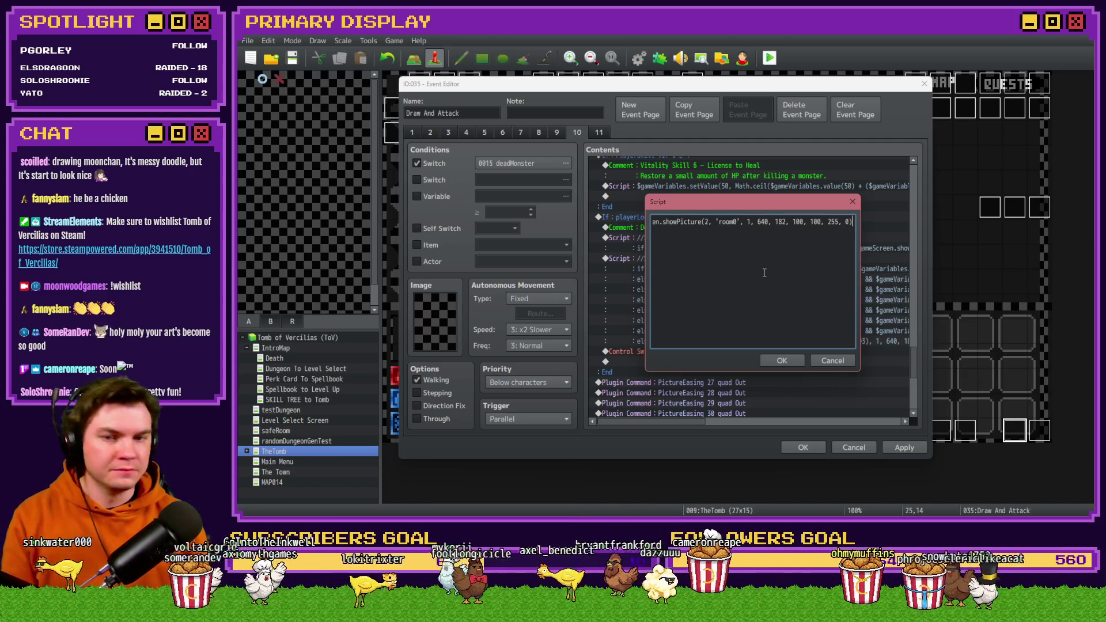
Step: Switch over to File Explorer showing the project's img folder
left_click_drag(728, 224, 654, 225)
left_click(756, 225)
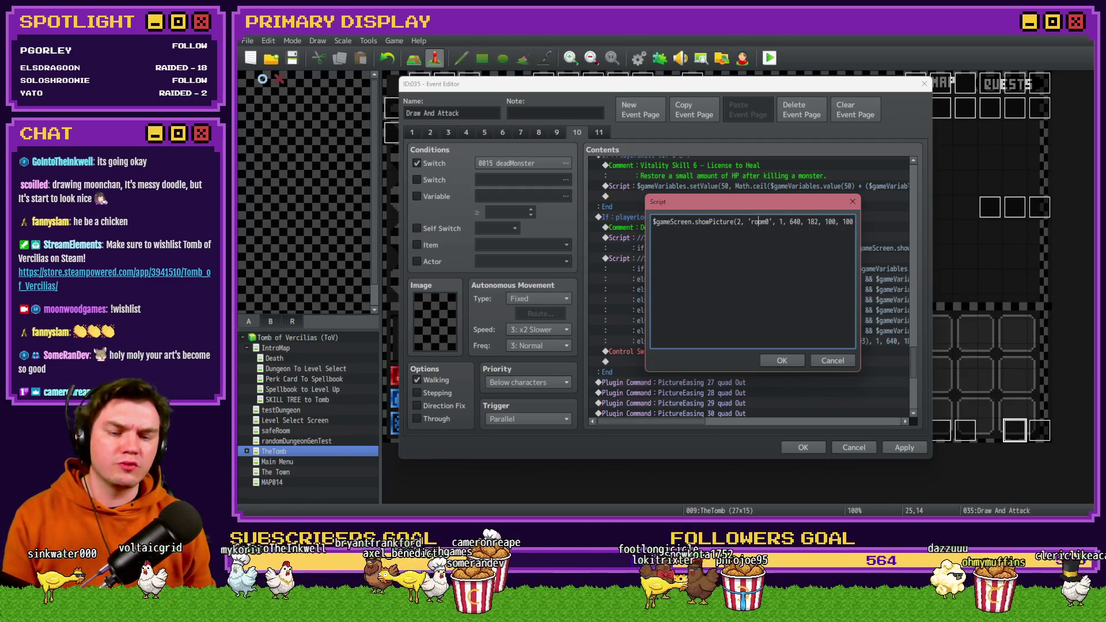
key("alt+Tab")
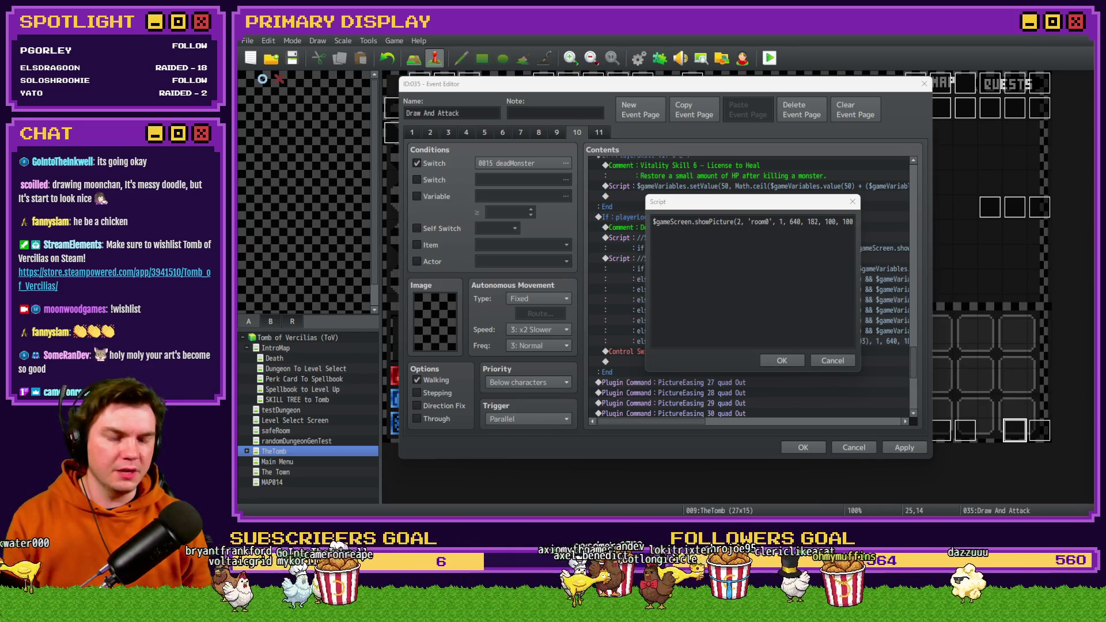
key("alt+Tab")
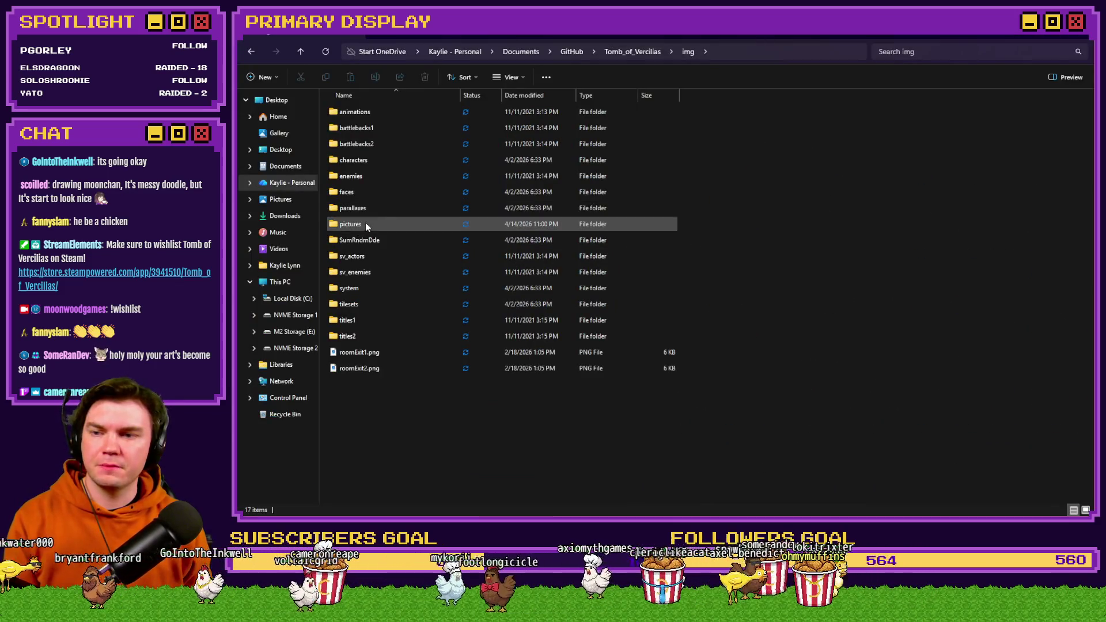
Step: Open the pictures folder and look through images such as PORTAL1 and PORTAL3
double_click(365, 224)
left_click(582, 130)
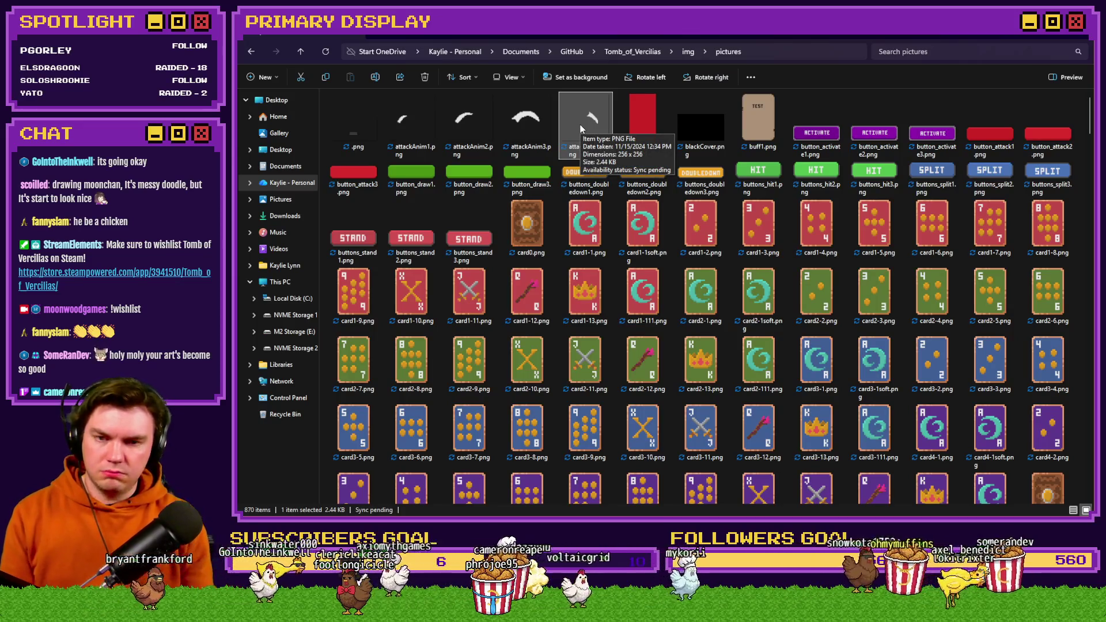
scroll(1069, 326, "down", 15)
scroll(1070, 326, "down", 10)
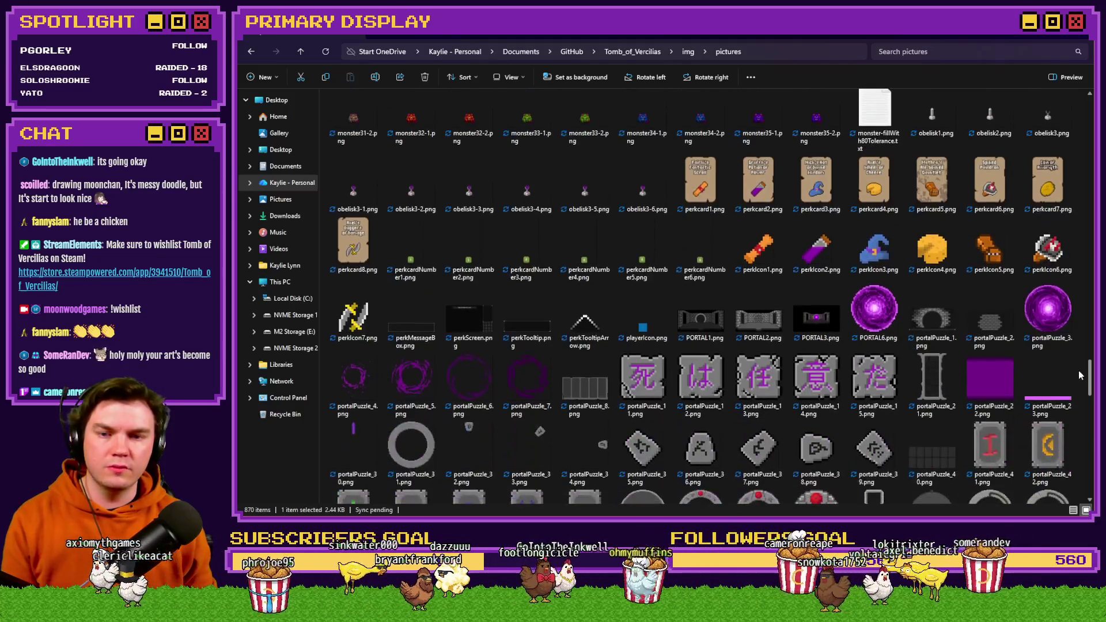
scroll(1080, 375, "down", 1)
left_click(714, 291)
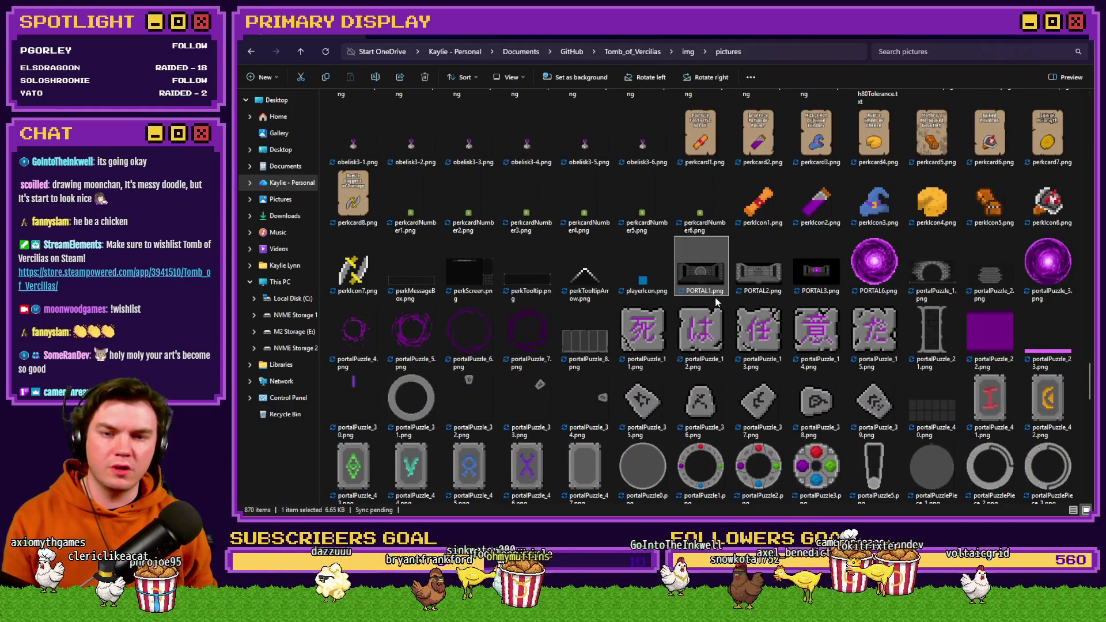
left_click(817, 271)
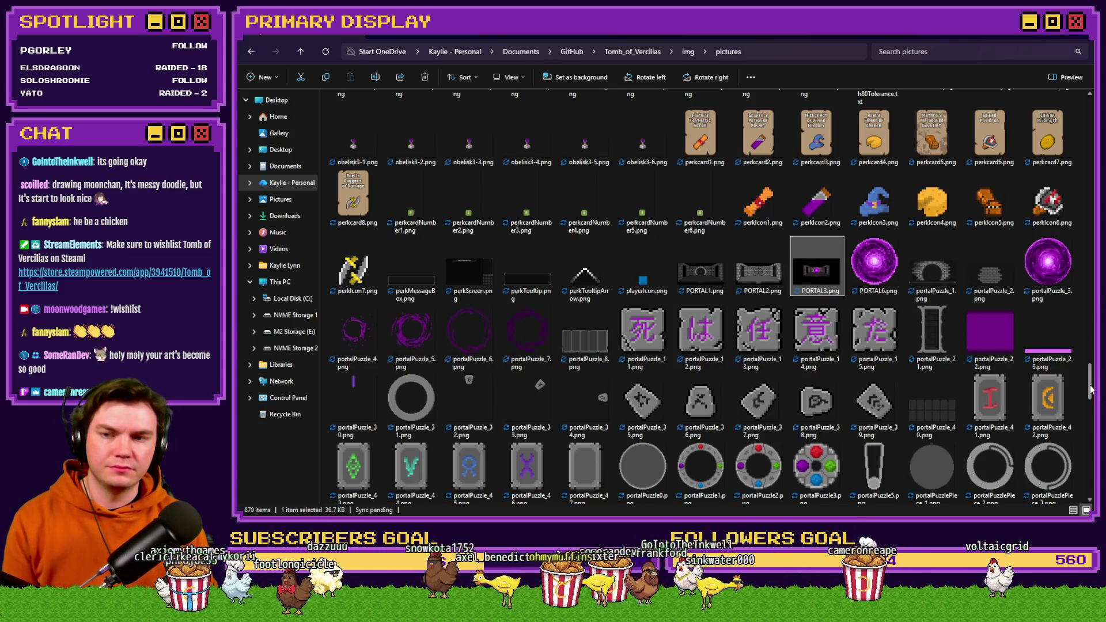
Step: Jump to the 'room' images and preview roomExit2.png and roomExit1.png
left_click(723, 209)
type("room")
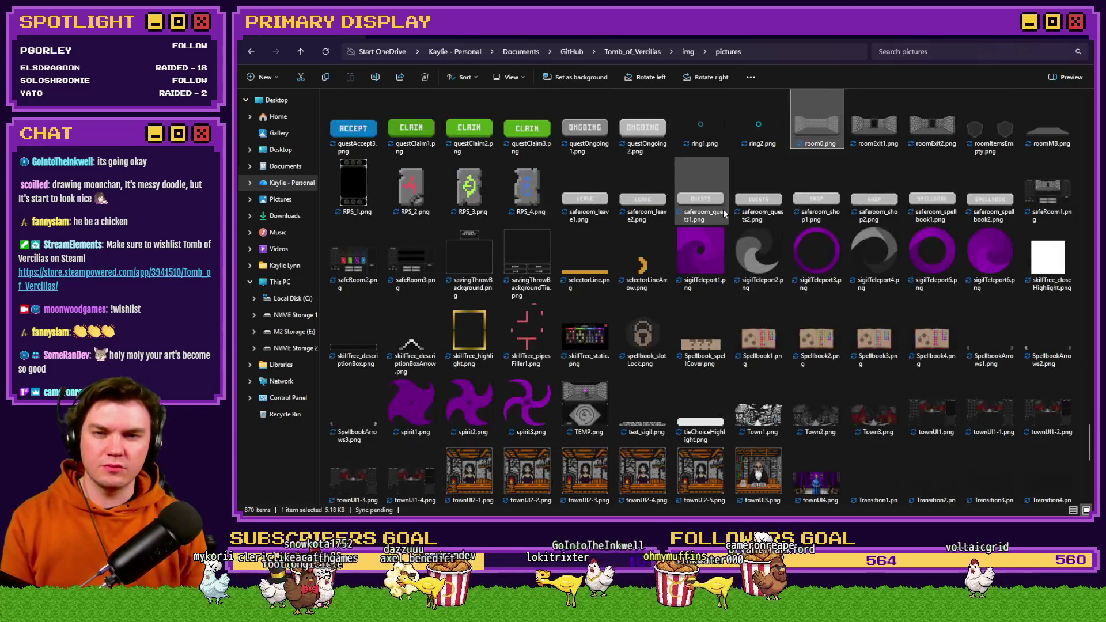
left_click(918, 126)
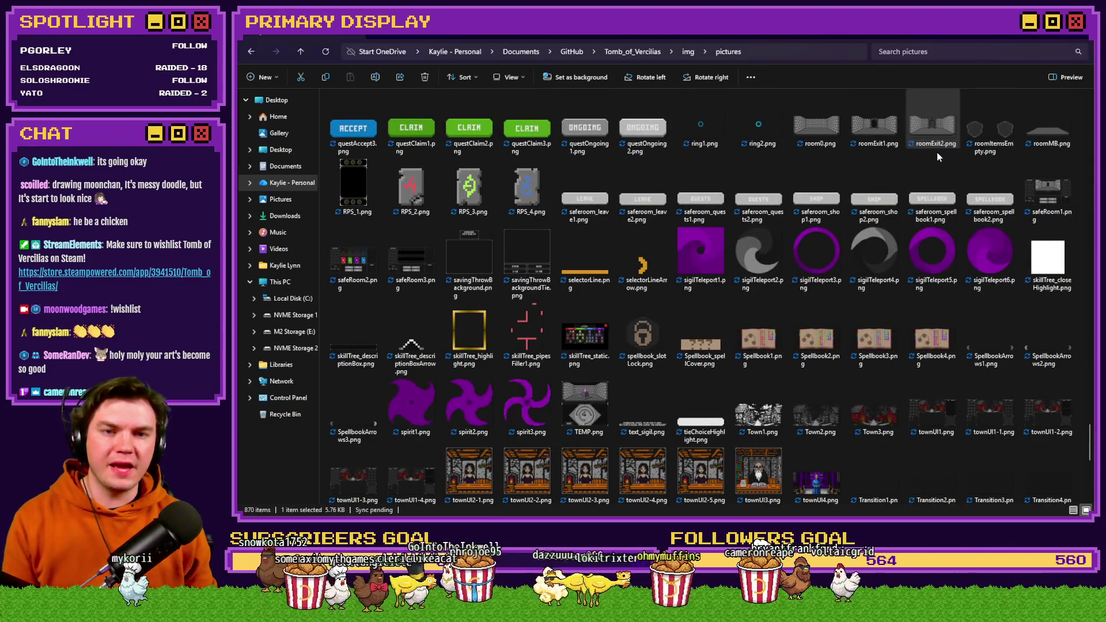
key("Return")
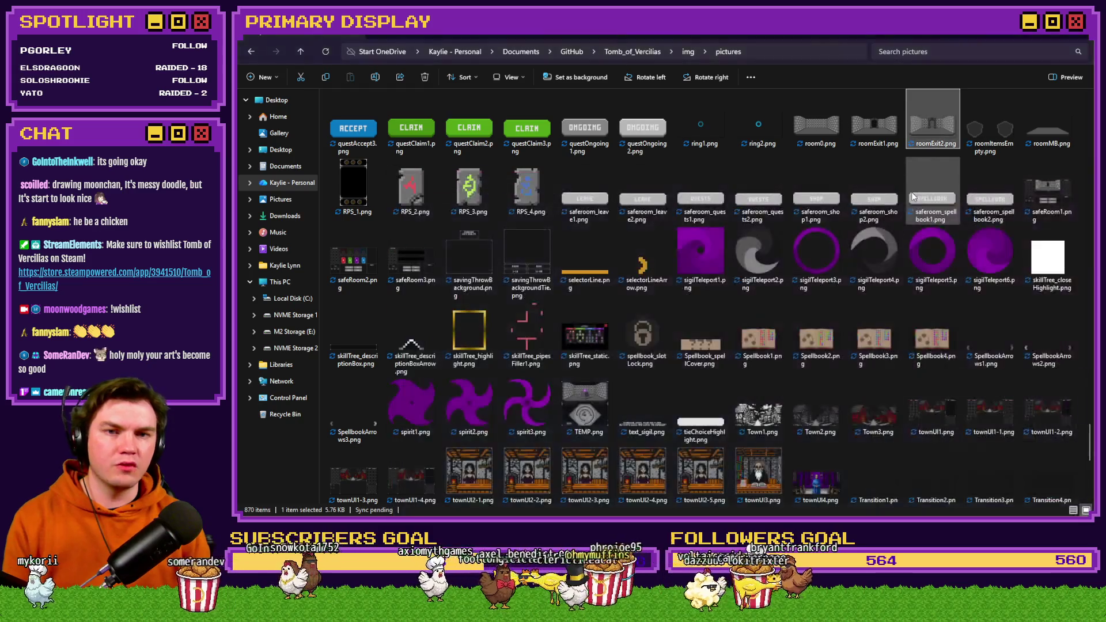
left_click(874, 137)
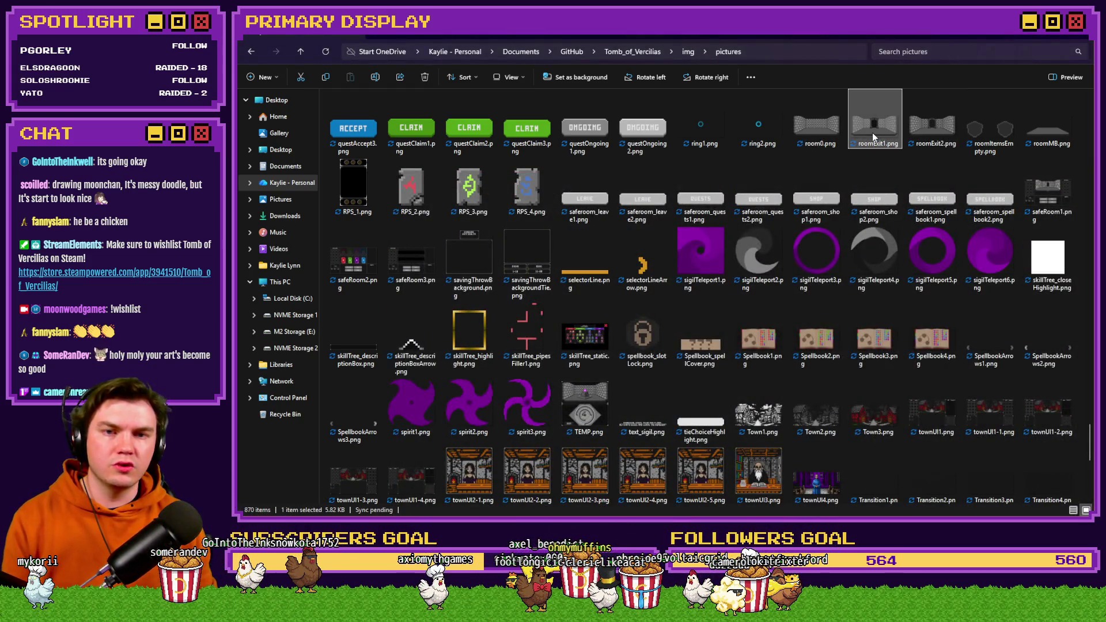
key("Return")
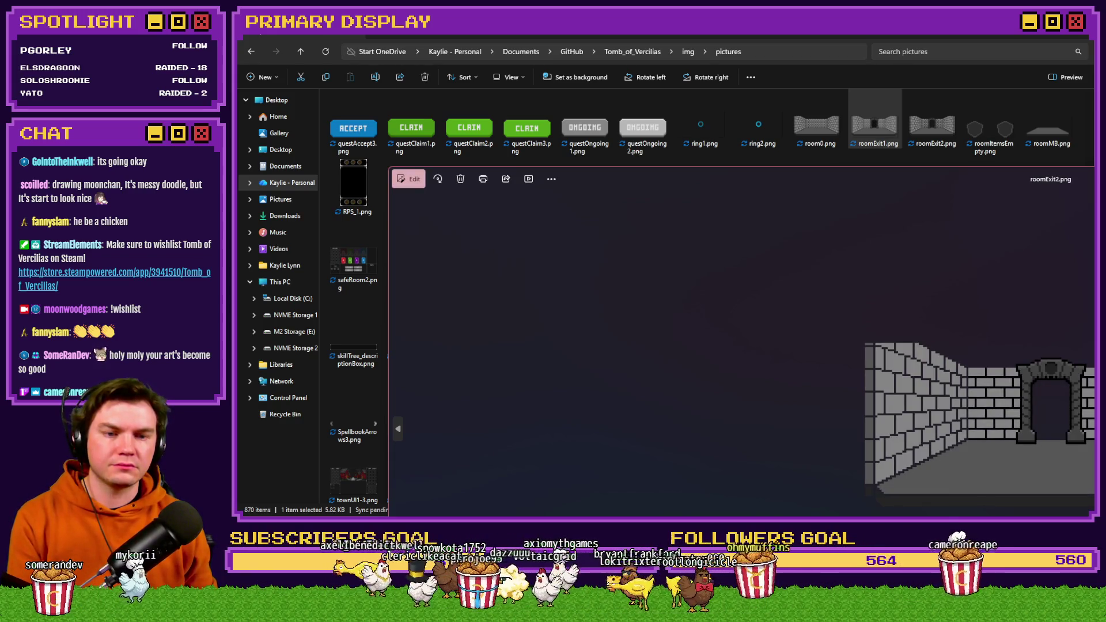
key("Escape")
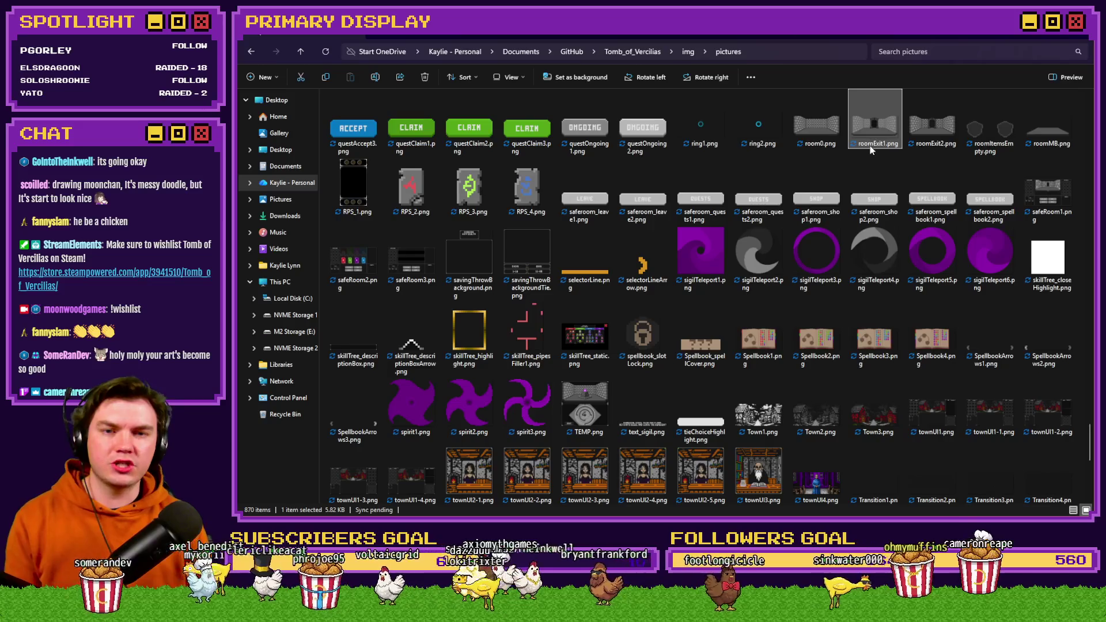
Step: Copy the roomExit1 file name and select the old picture name in the script
key("F2")
key("ctrl+c")
key("alt+Tab")
double_click(759, 222)
Step: Set the showPicture script to picture 'roomExit1' with opacity 0
key("ctrl+v")
left_click_drag(827, 222, 853, 222)
left_click(829, 229)
double_click(833, 222)
type("0")
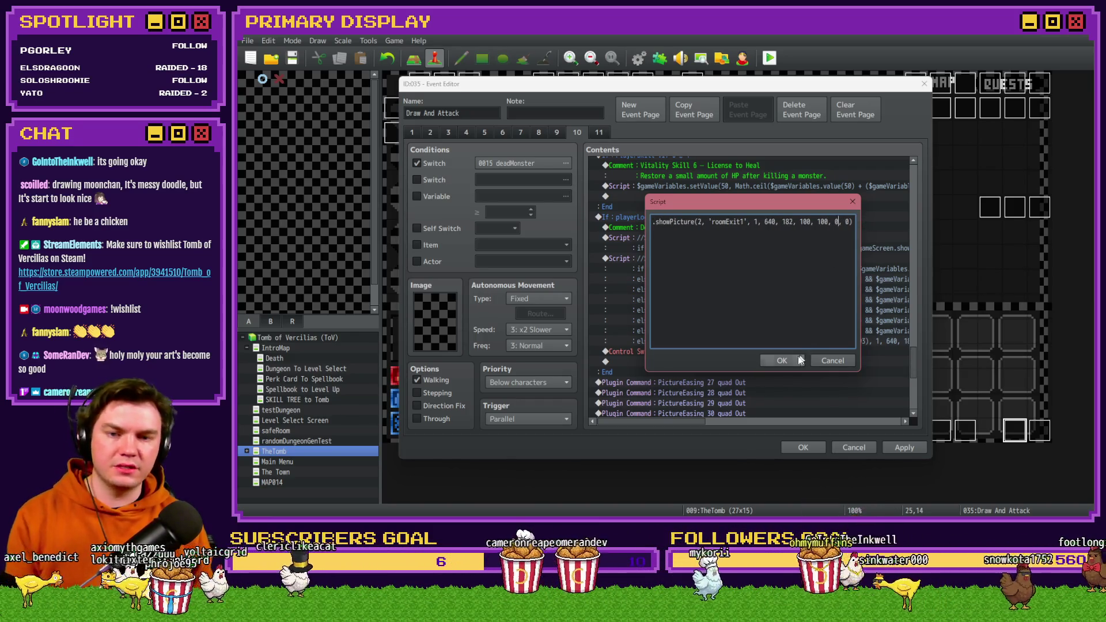
left_click(781, 360)
Step: Duplicate the script line and turn it into movePicture for picture 2 without a picture name
key("ctrl+c")
key("ctrl+v")
double_click(719, 249)
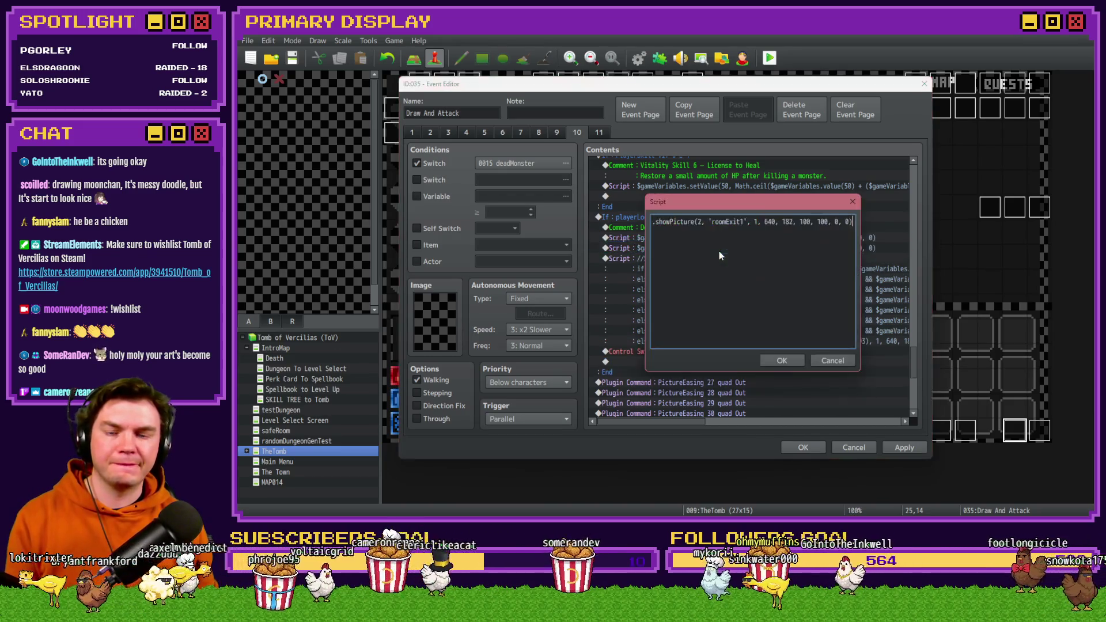
left_click_drag(700, 221, 653, 222)
left_click(706, 222)
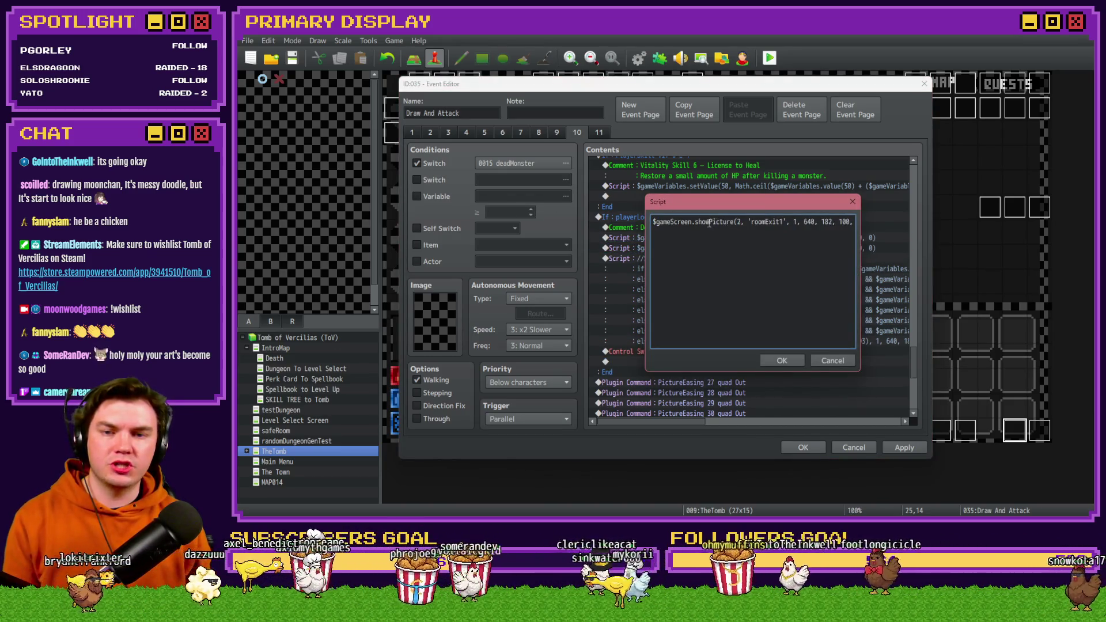
key("BackSpace")
key("BackSpace")
key("BackSpace")
key("Delete")
type("move")
left_click(748, 221)
key("Delete")
key("Delete")
key("End")
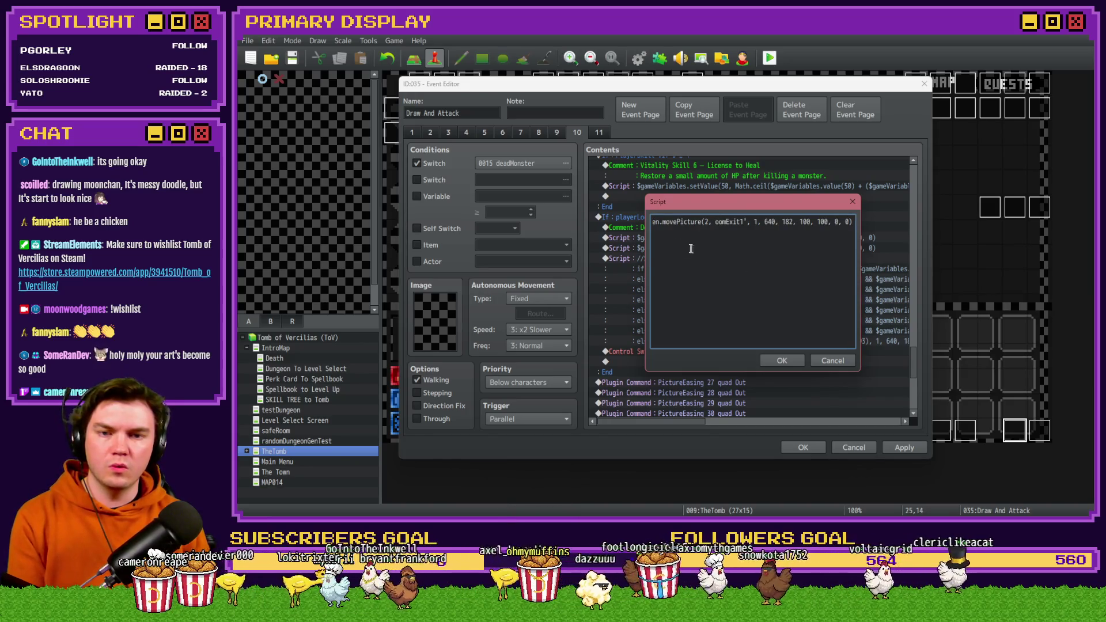
key("BackSpace")
key("BackSpace")
key("BackSpace")
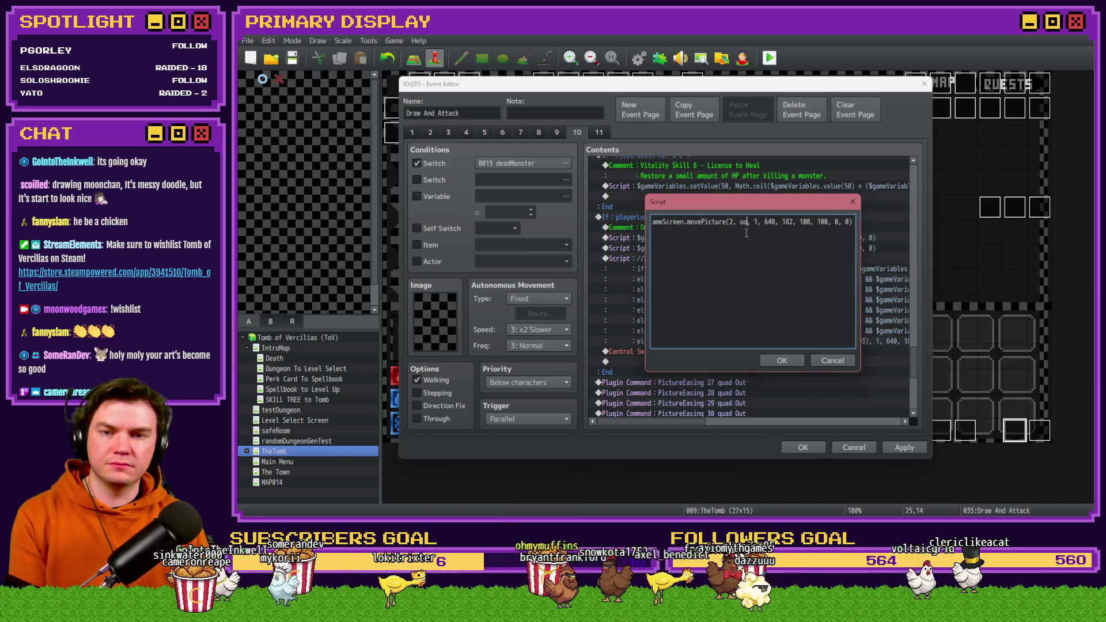
key("BackSpace")
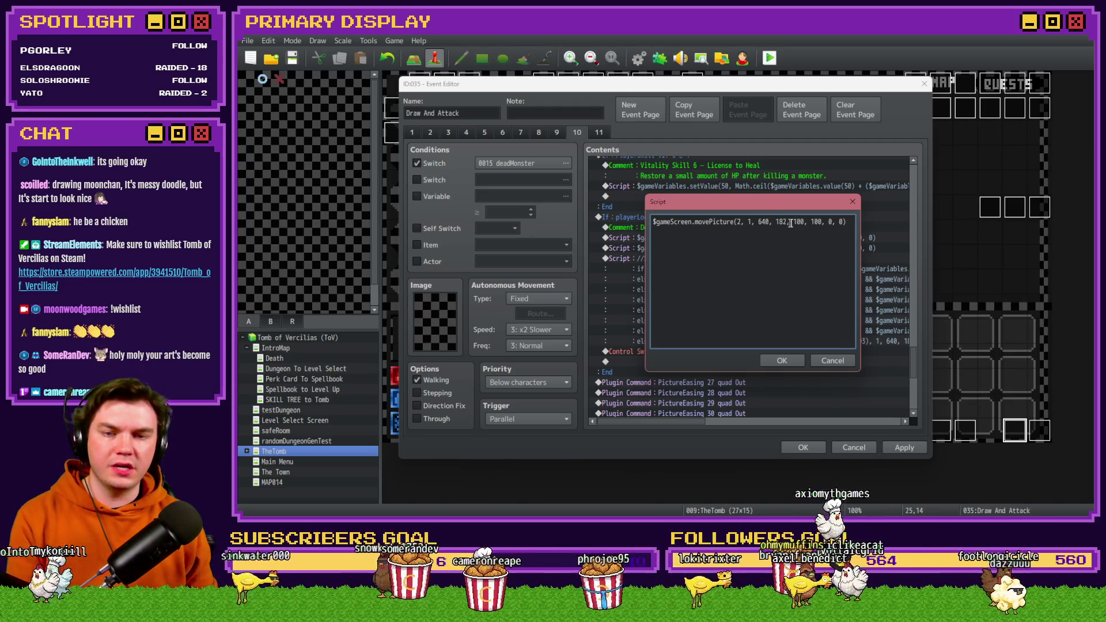
Step: Make the movePicture fade to opacity 255 over 120 frames and confirm it
left_click(837, 221)
key("BackSpace")
key("BackSpace")
key("BackSpace")
type("255, ")
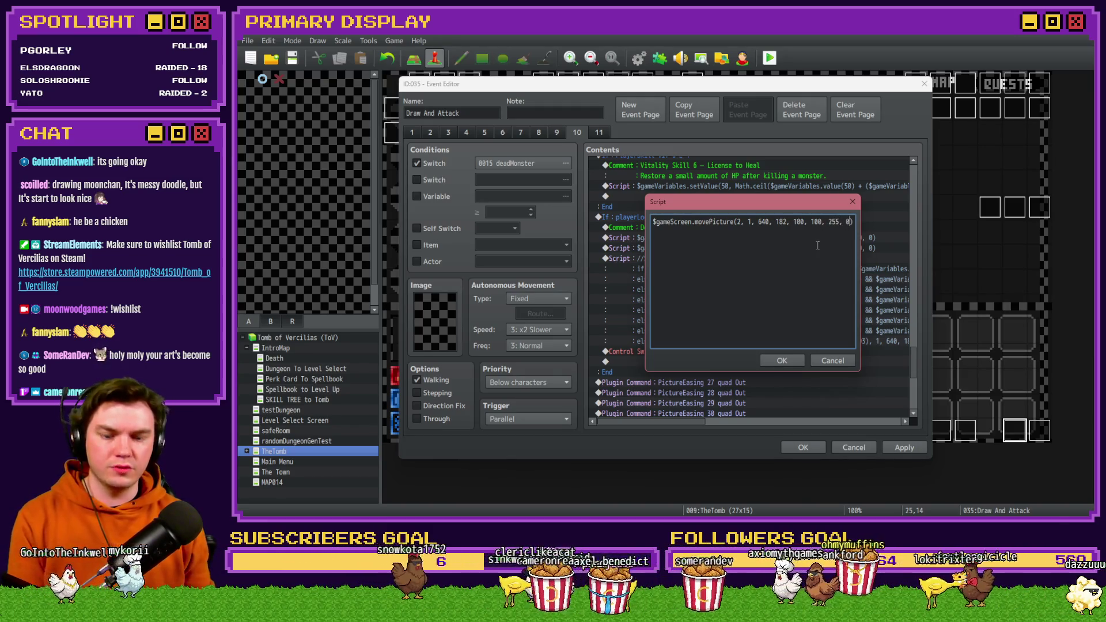
type("0, 0")
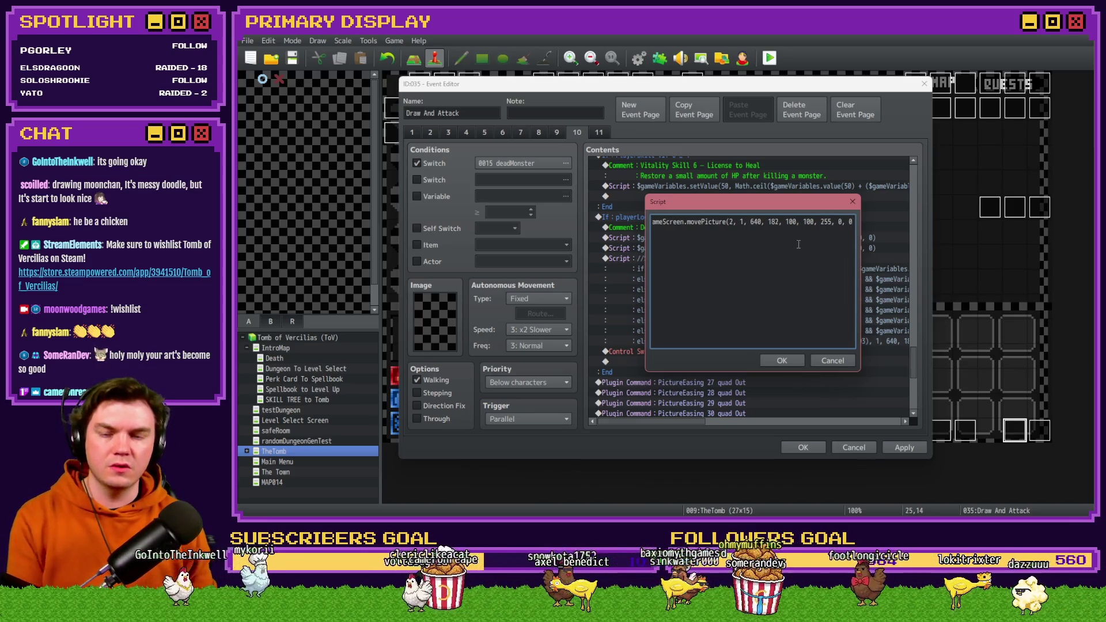
key("End")
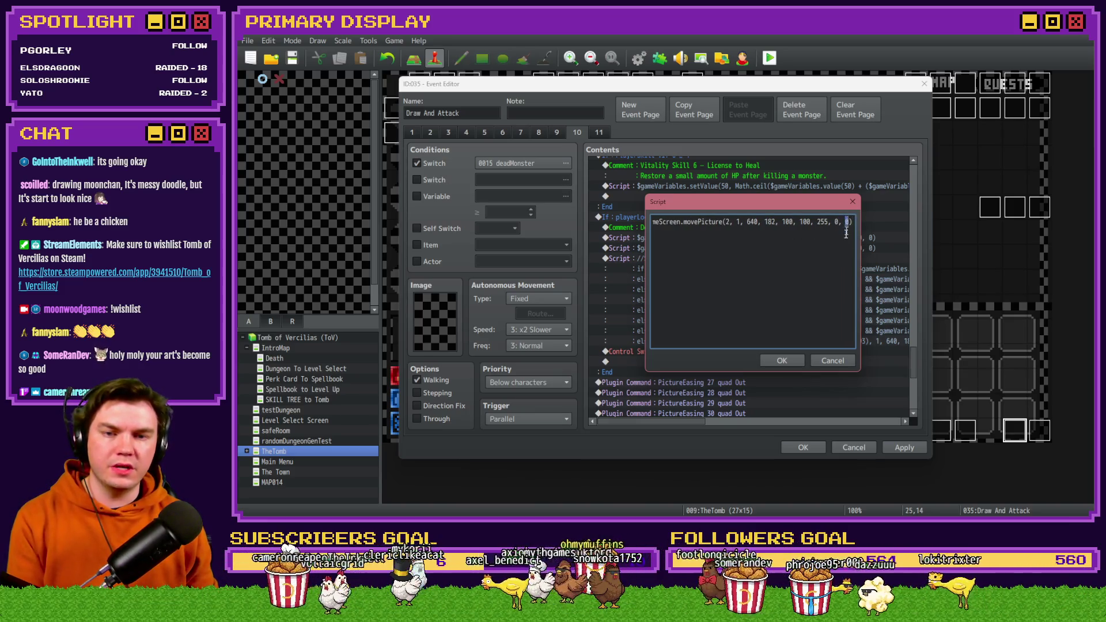
type("120")
left_click(783, 361)
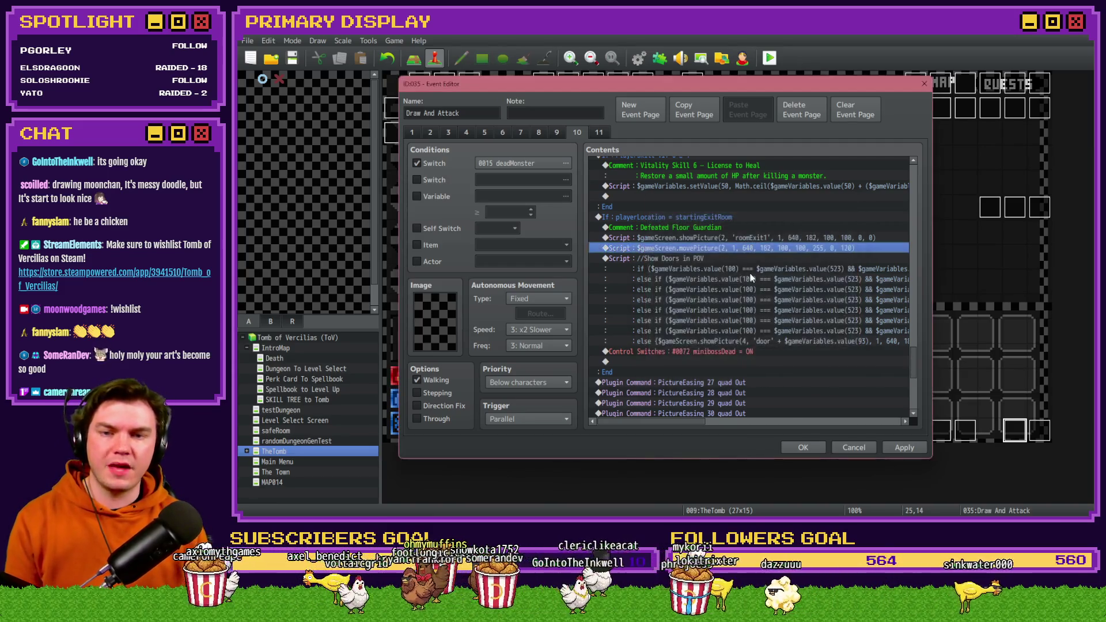
Step: Copy the PictureEasing 92 quad Out plugin command from the Int/Movement event
scroll(908, 377, "down", 3)
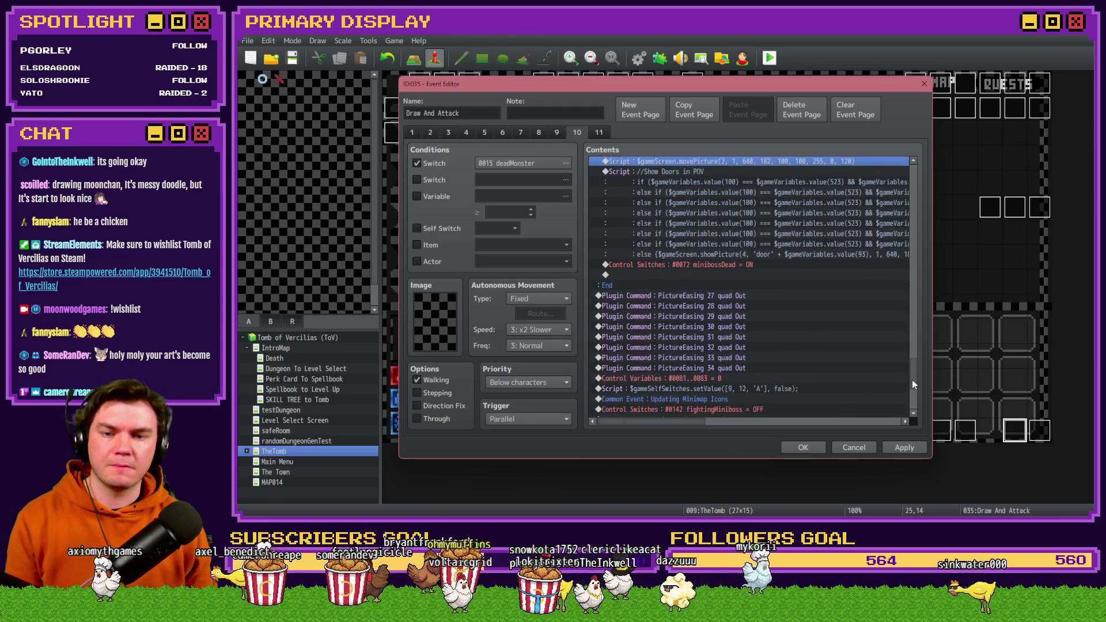
left_click_drag(911, 379, 912, 397)
left_click(803, 447)
double_click(421, 92)
left_click(724, 194)
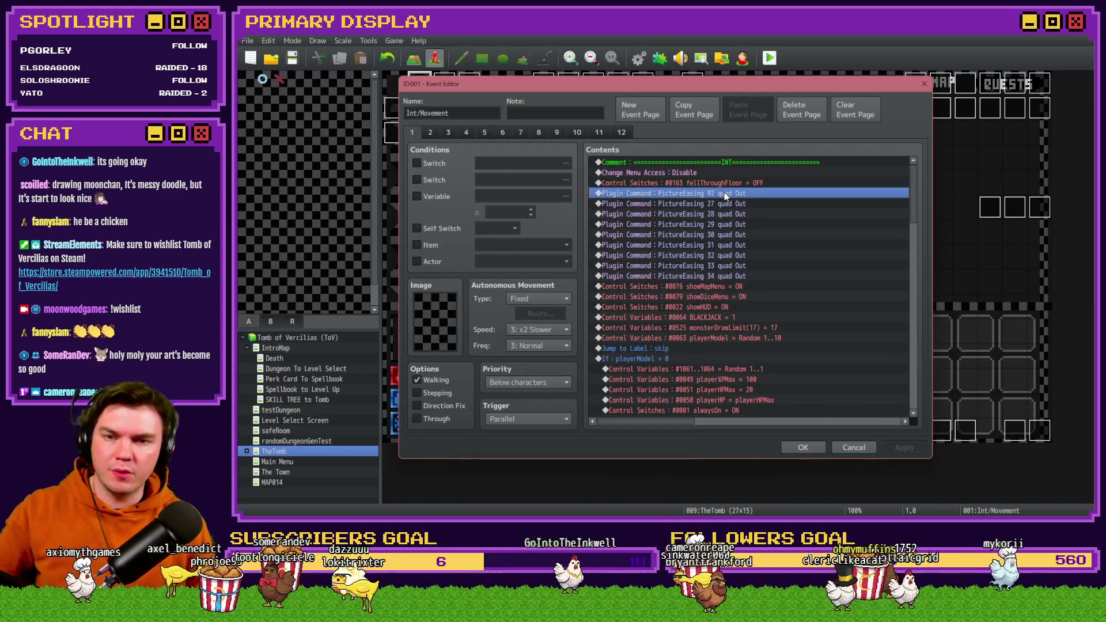
key("Escape")
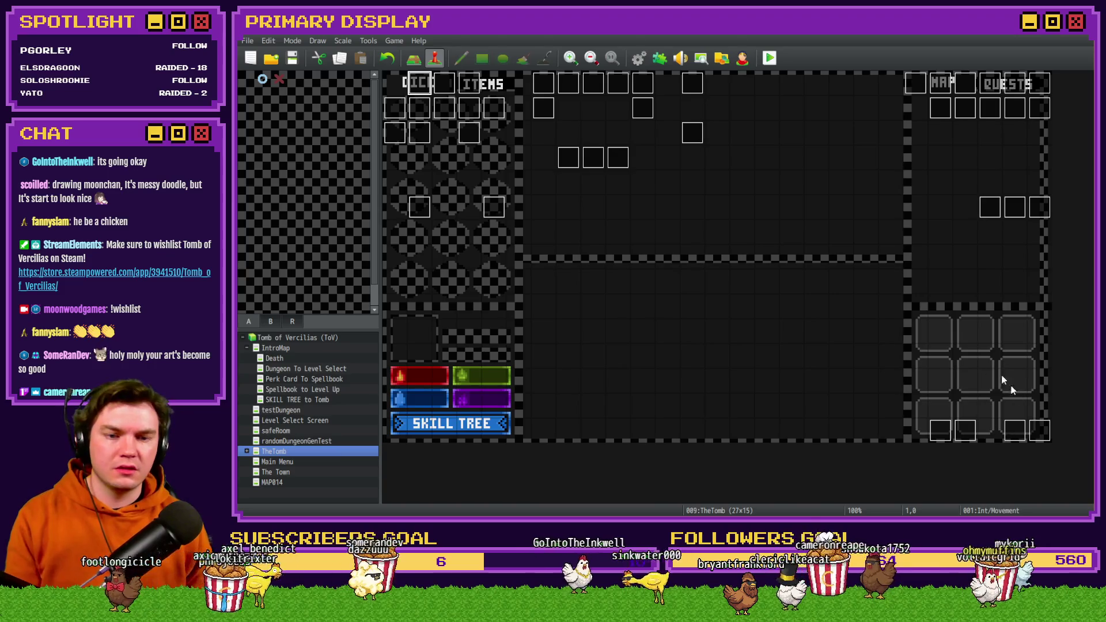
Step: Paste it above Draw And Attack's roomExit1 movePicture line and change the picture number from 92 to 2
double_click(1015, 431)
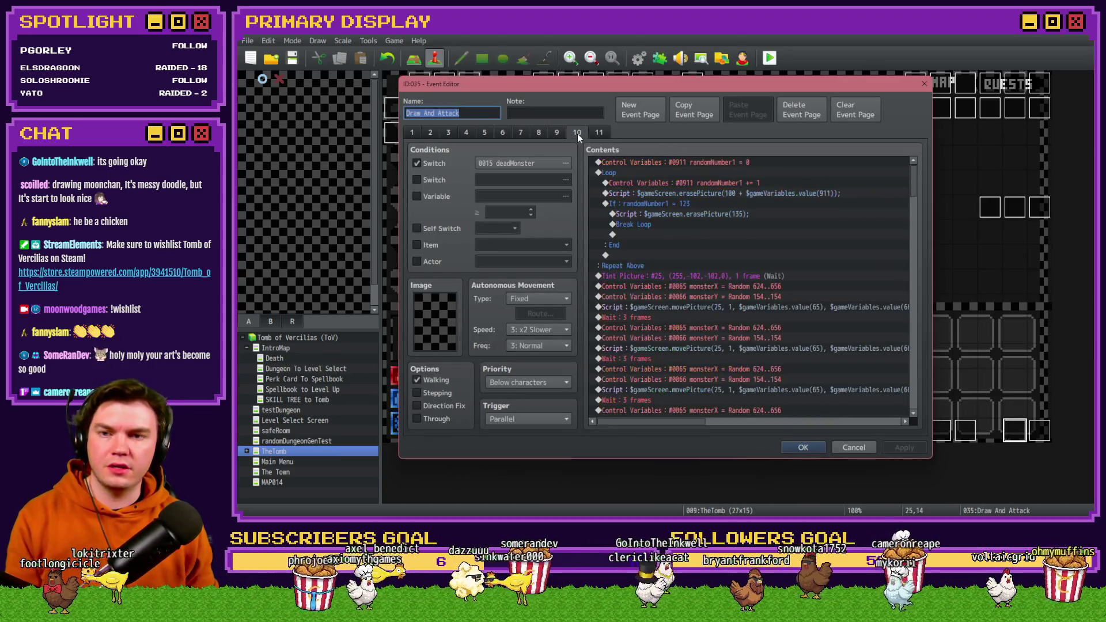
left_click_drag(915, 185, 918, 368)
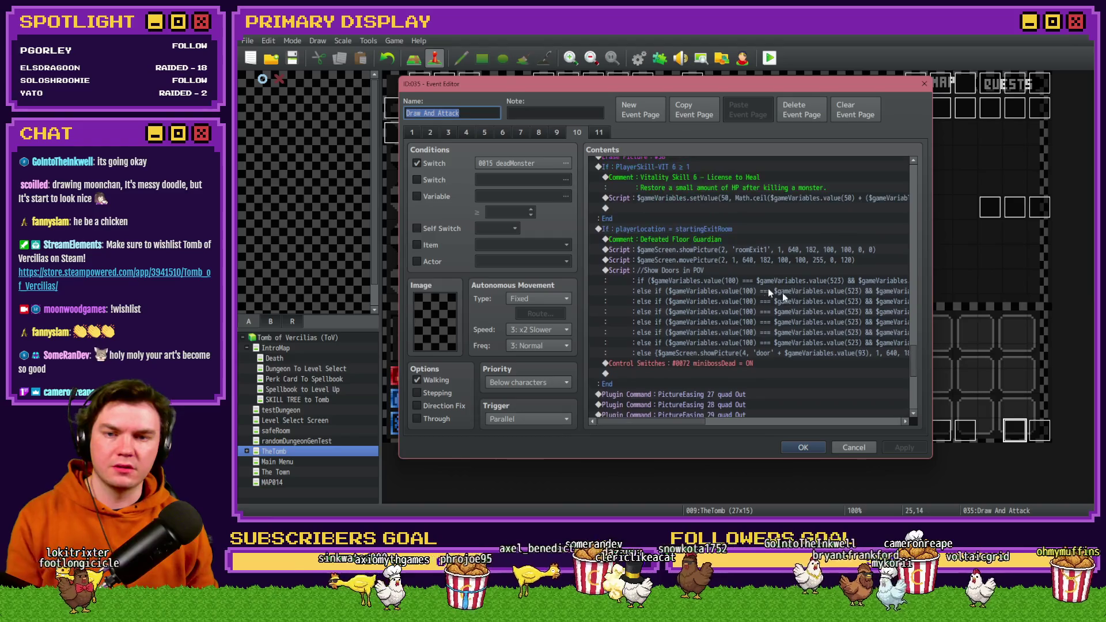
left_click(744, 268)
left_click(744, 261)
key("ctrl+v")
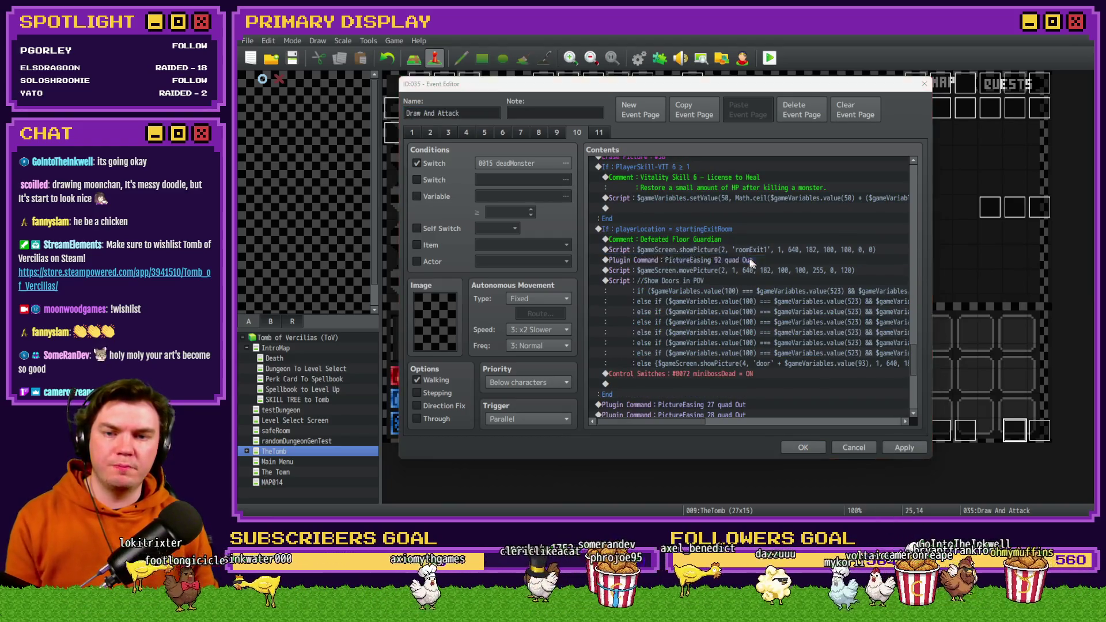
key("Return")
left_click(708, 282)
key("BackSpace")
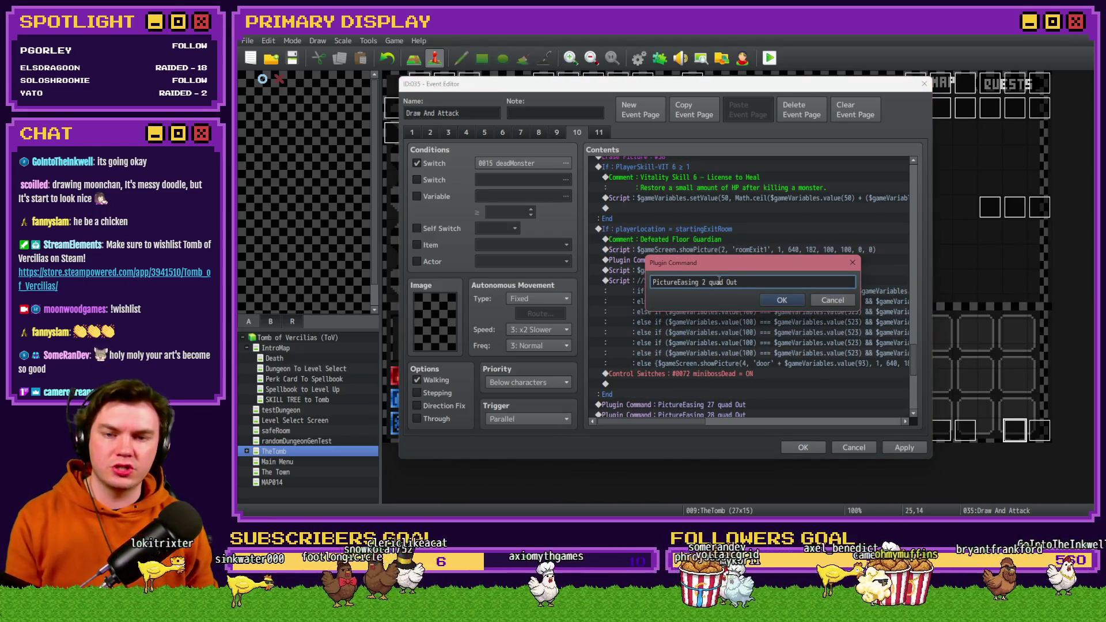
left_click(781, 301)
Step: Start inserting a new command at the movePicture line from the timing commands list
left_click(761, 271)
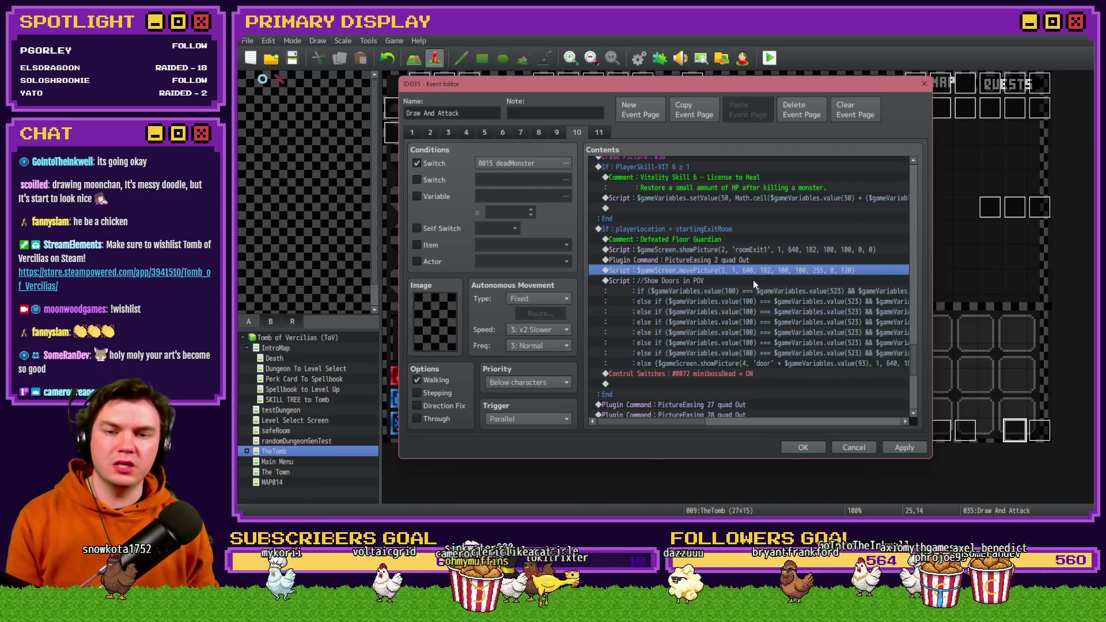
key("Insert")
left_click(649, 135)
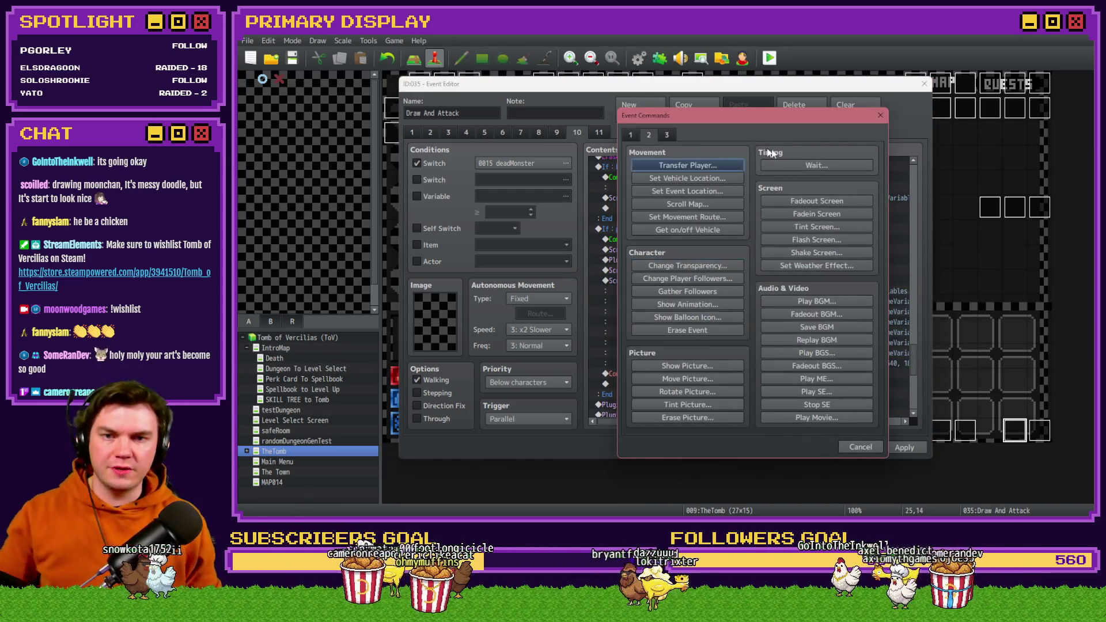
Step: Add a 120-frame Wait after movePicture, then switch to the img/pictures folder in File Explorer
left_click(817, 165)
type("120")
left_click(749, 309)
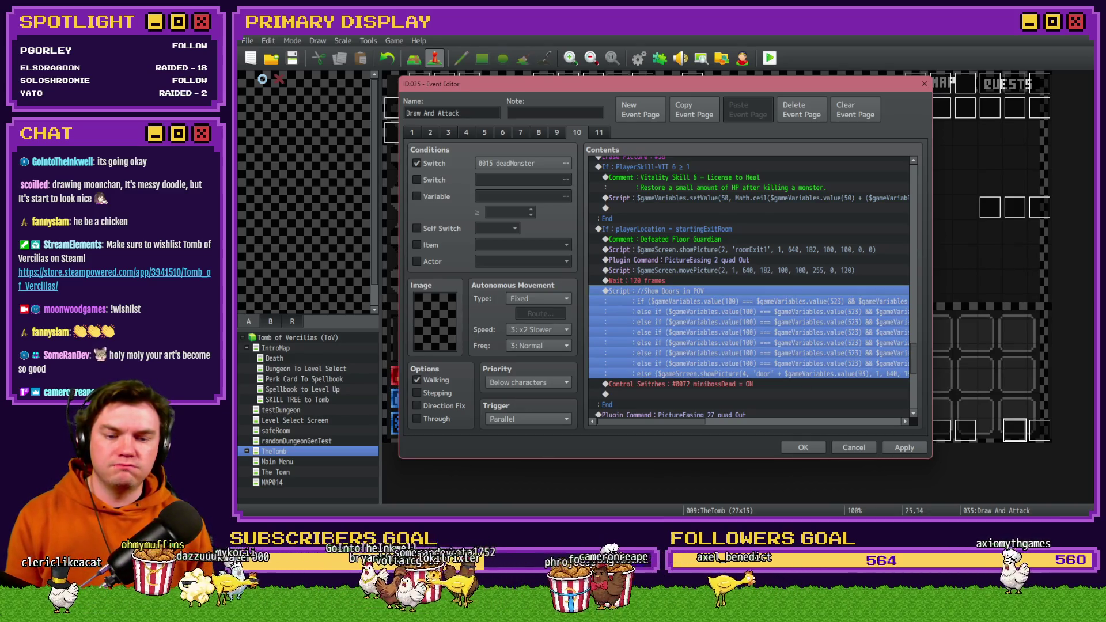
key("alt+Tab")
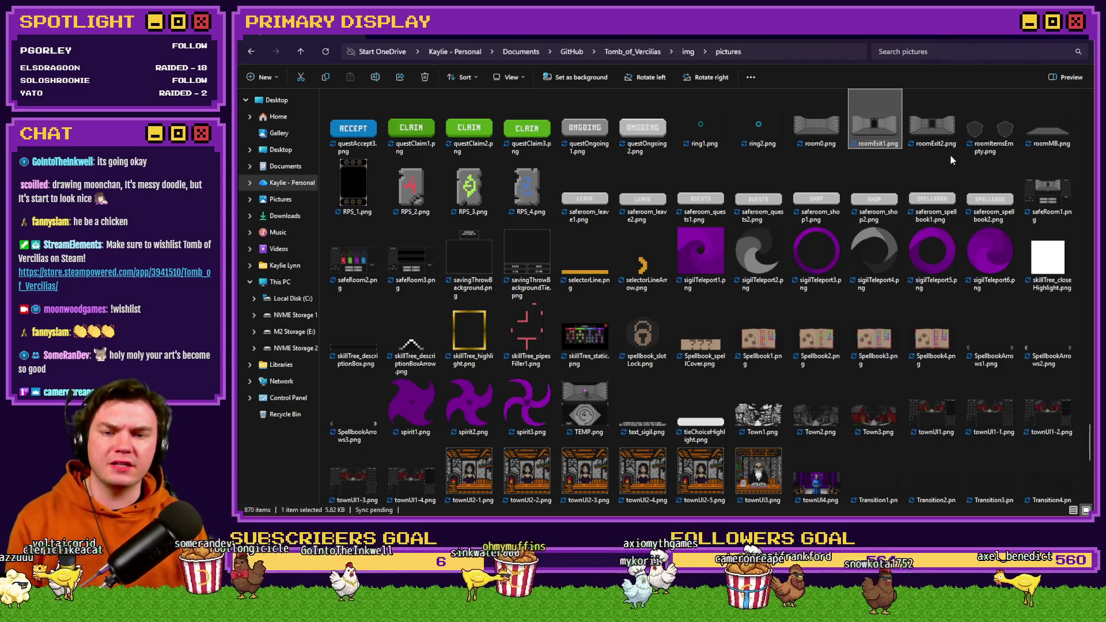
Step: Compare roomExit2.png against roomExit1, then return to the Draw And Attack event editor
left_click(929, 135)
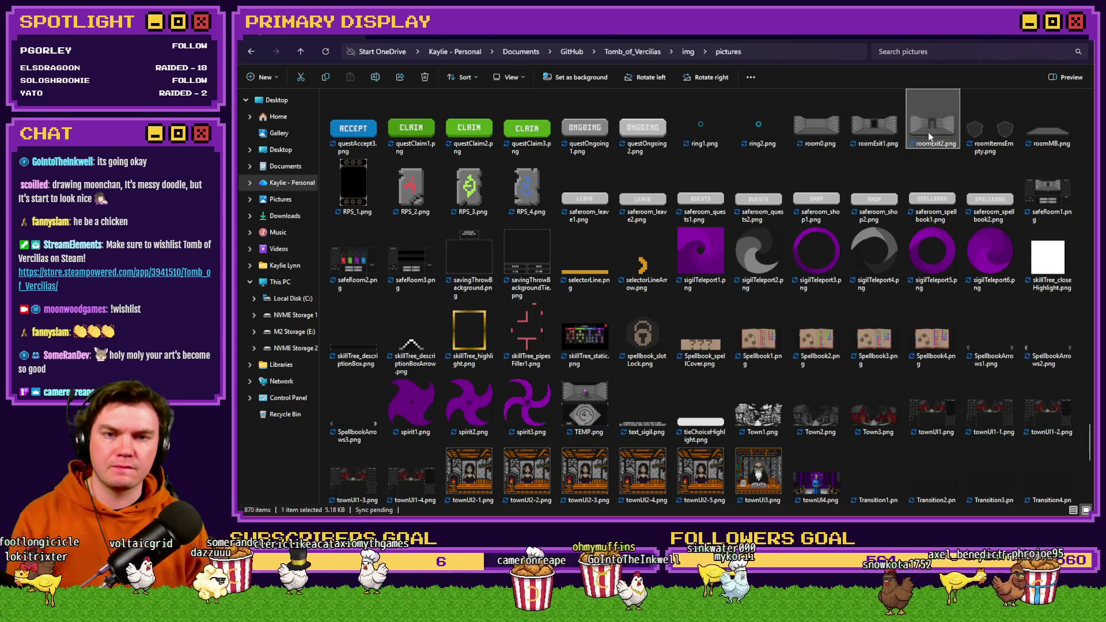
key("alt+Tab")
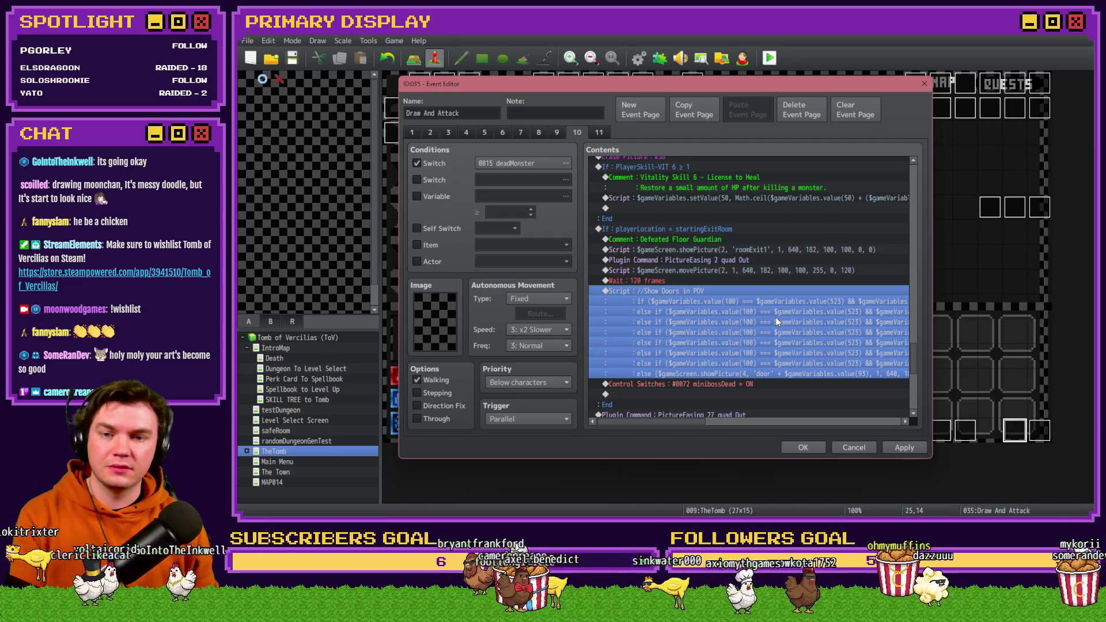
Step: Delete the Show Doors in POV script from Draw And Attack and apply the event changes
key("Delete")
left_click(913, 449)
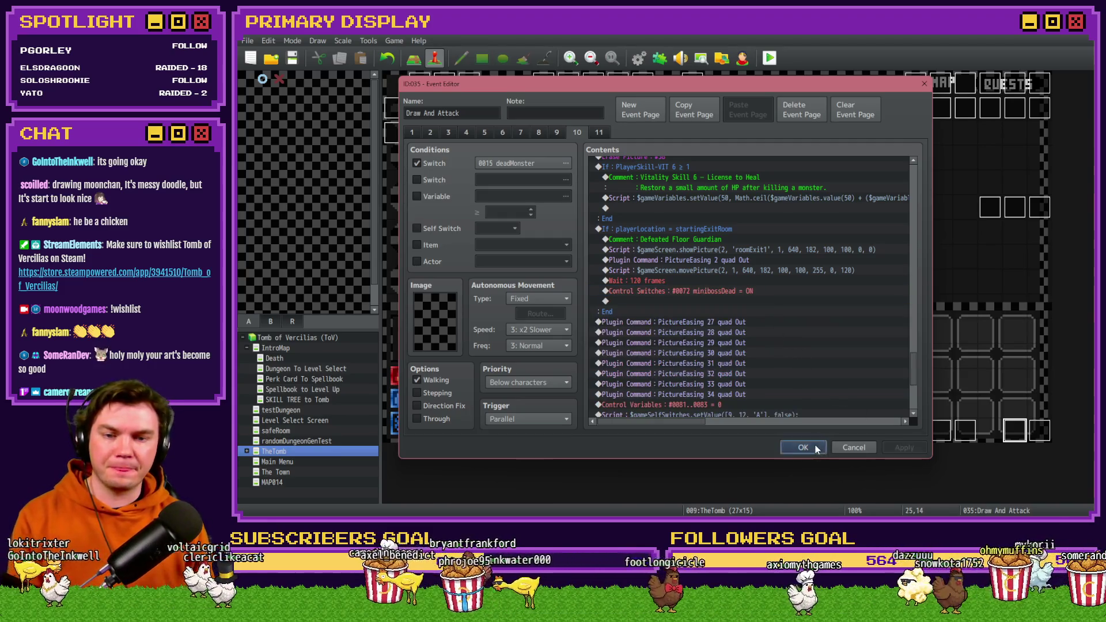
left_click(803, 447)
Step: In the Database, set the enemy Danathar's Max HP to 1
key("F9")
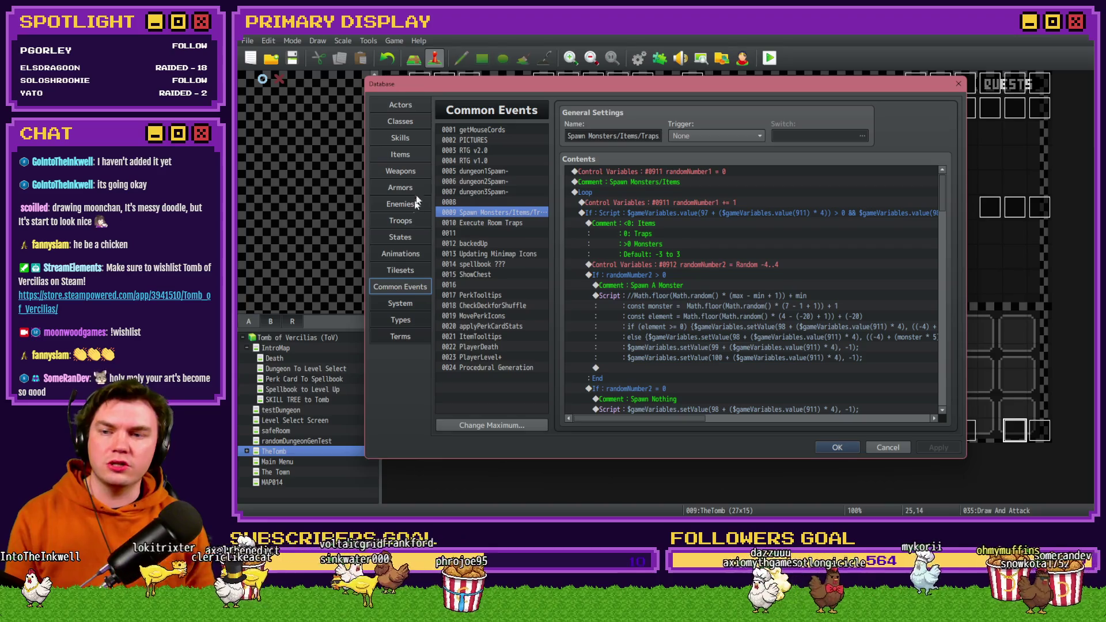
left_click(414, 186)
left_click(418, 204)
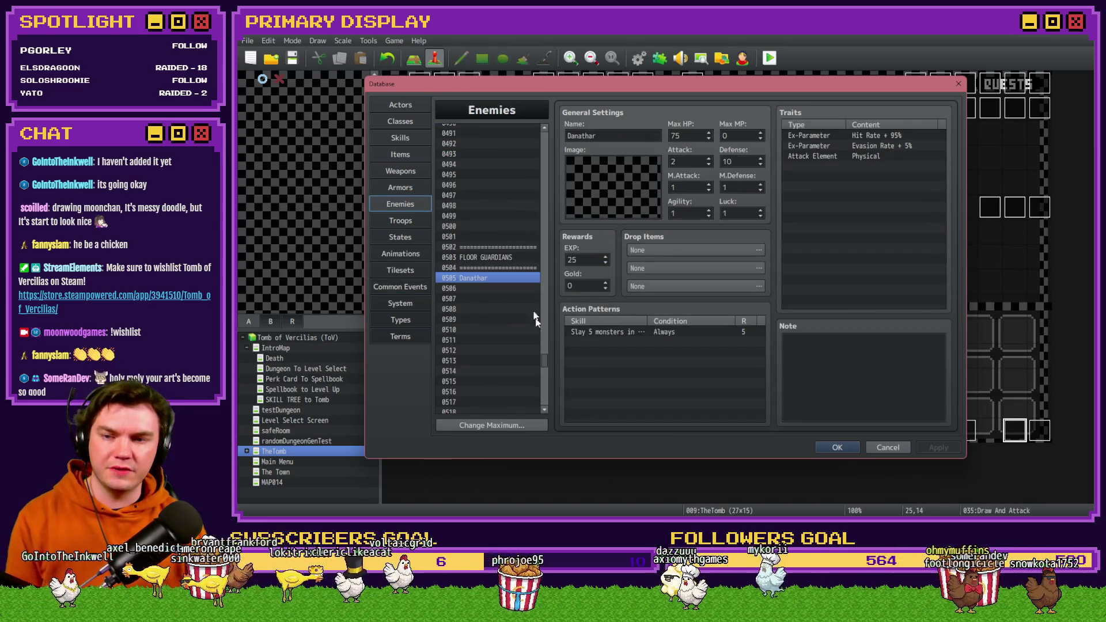
double_click(688, 135)
type("1")
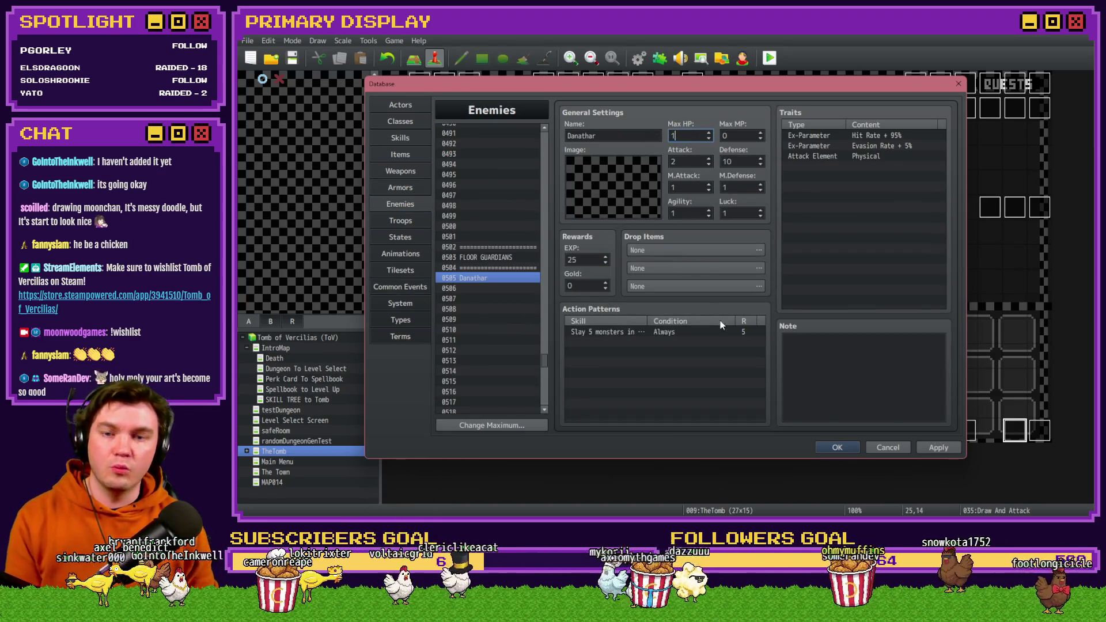
left_click(844, 448)
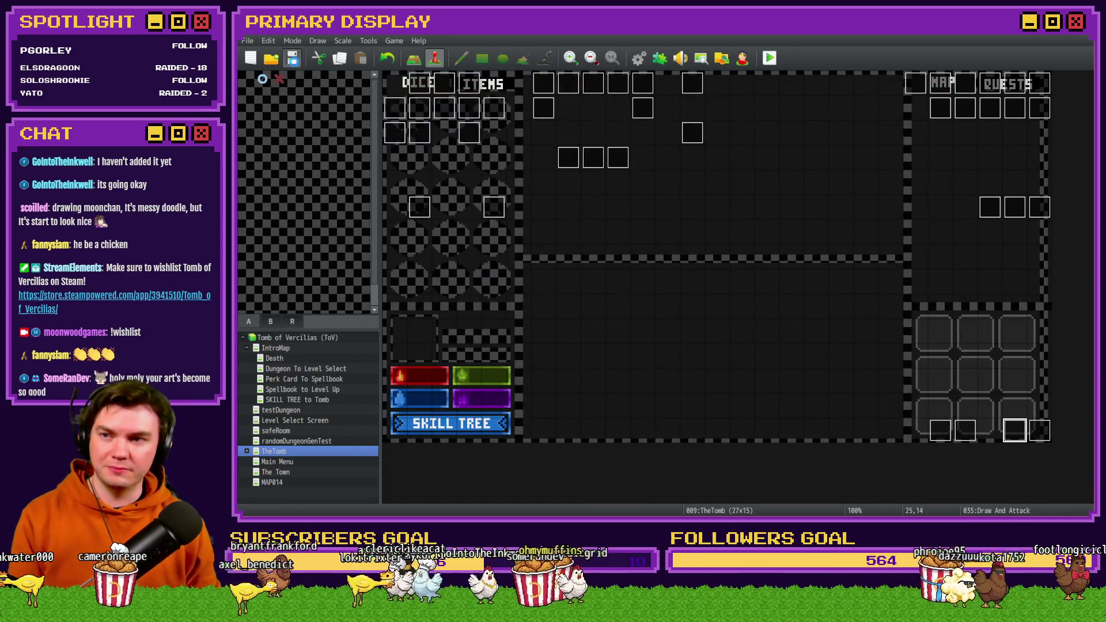
Step: Run a brief playtest, then inspect the randomNumber2 random range in the common events without changes
key("ctrl+r")
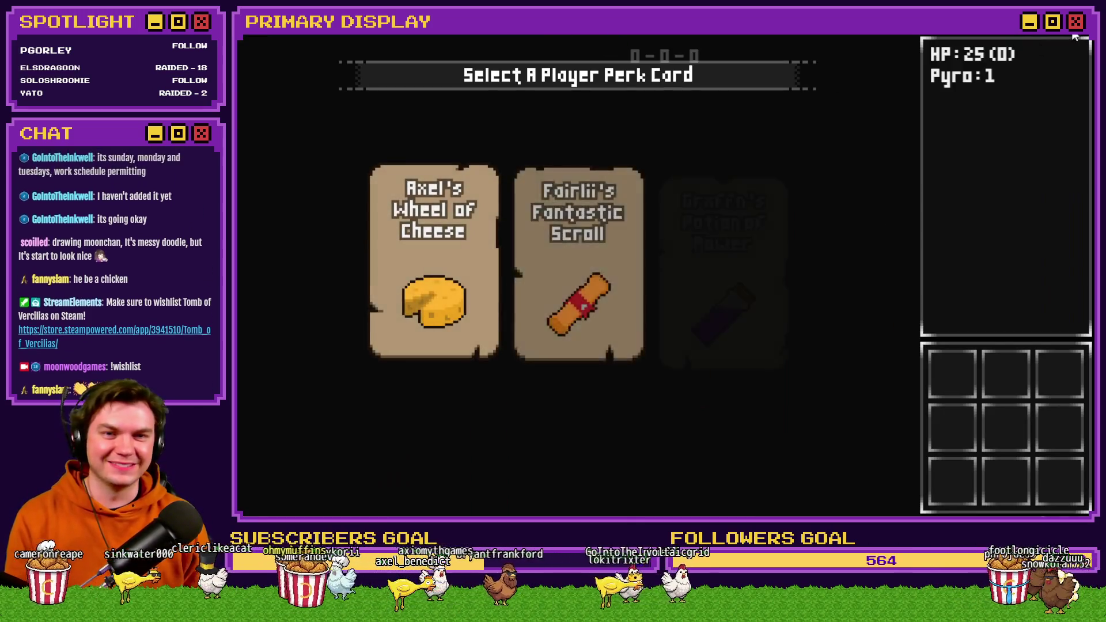
left_click(1075, 37)
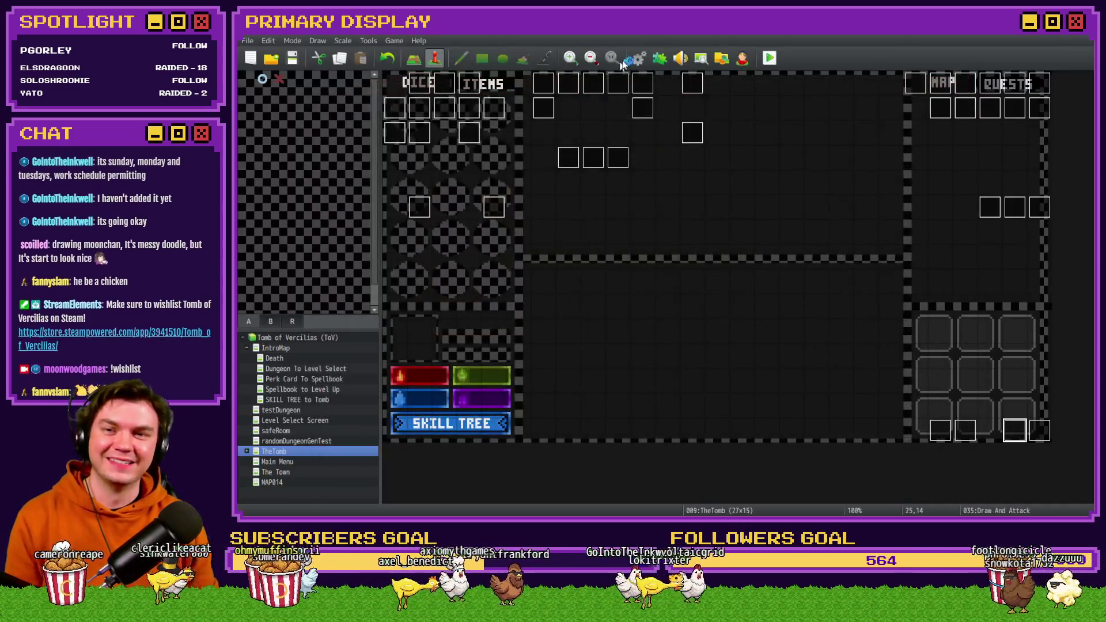
left_click(638, 58)
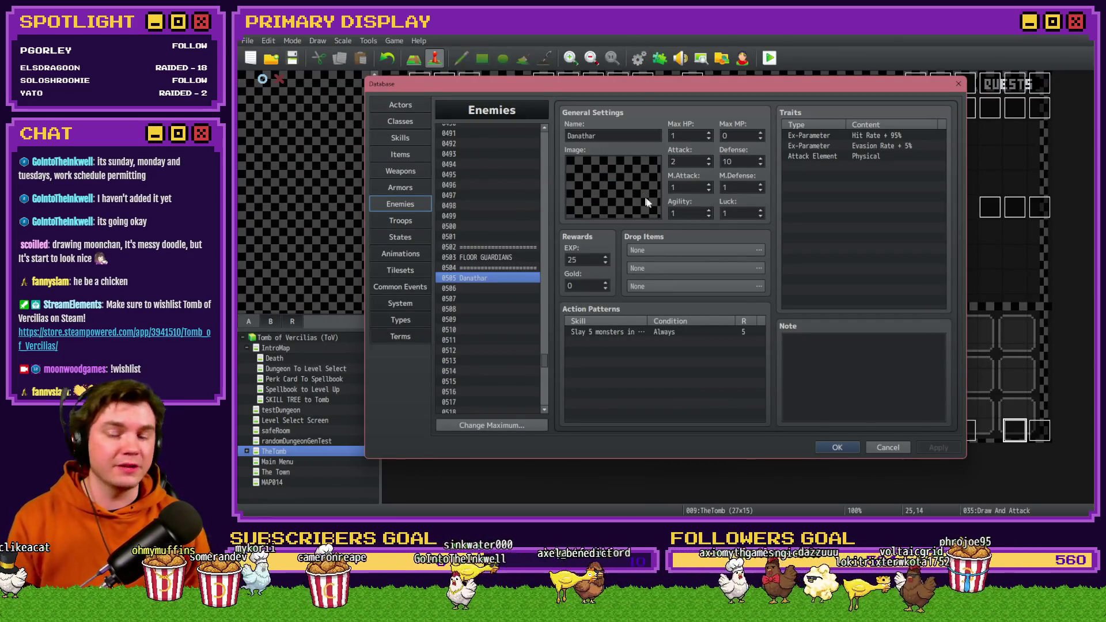
left_click(412, 285)
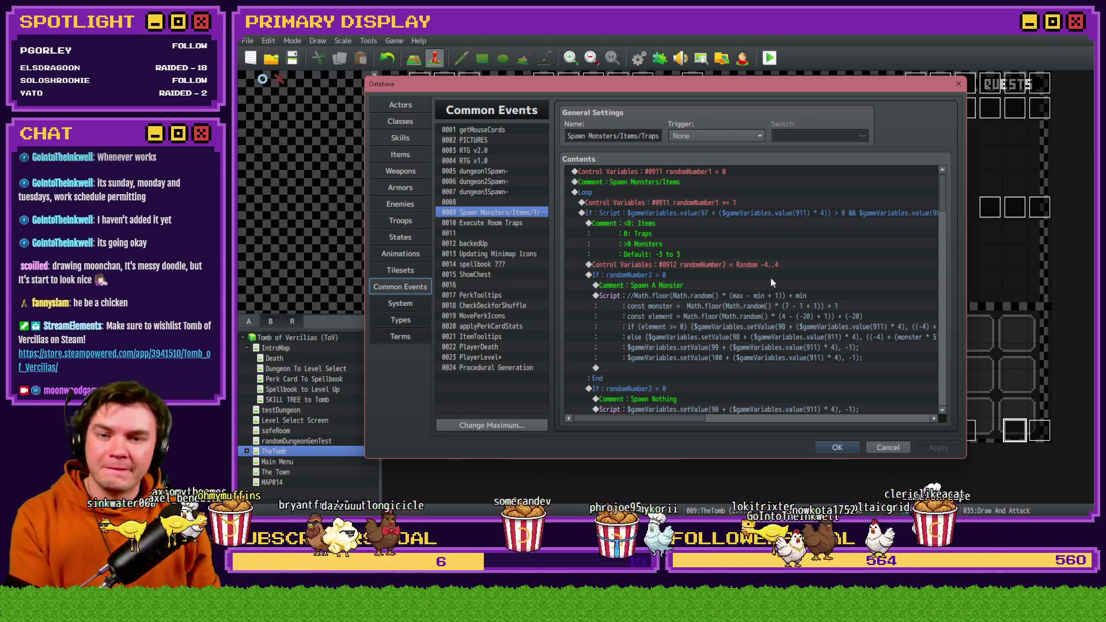
double_click(772, 264)
left_click(792, 387)
Step: Close the database and launch a new playtest, saving the game changes
left_click(837, 448)
left_click(769, 58)
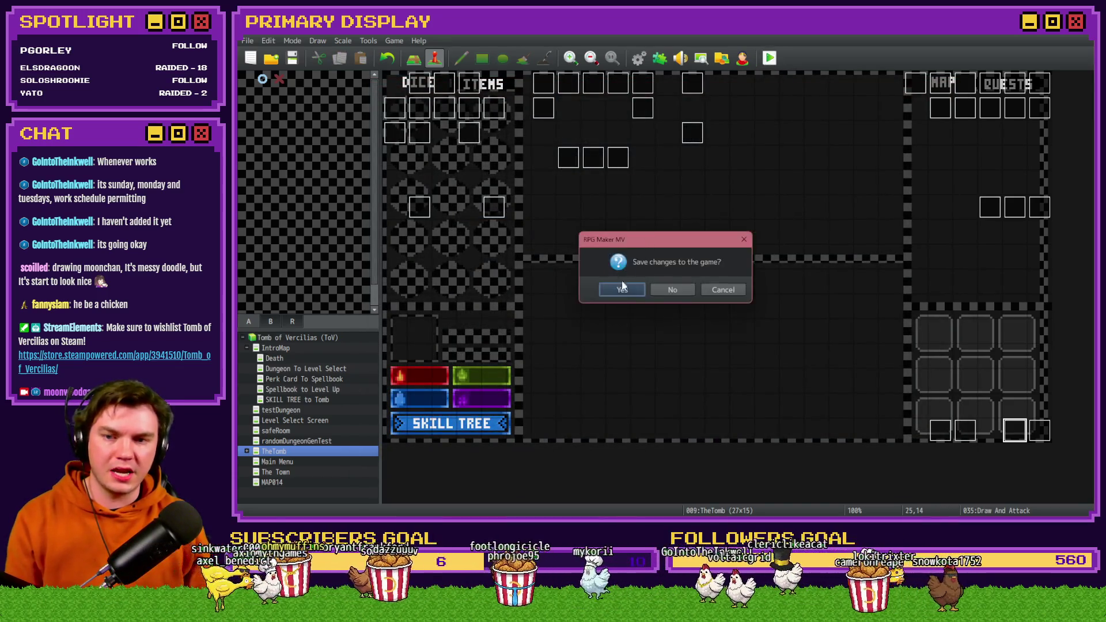
left_click(622, 288)
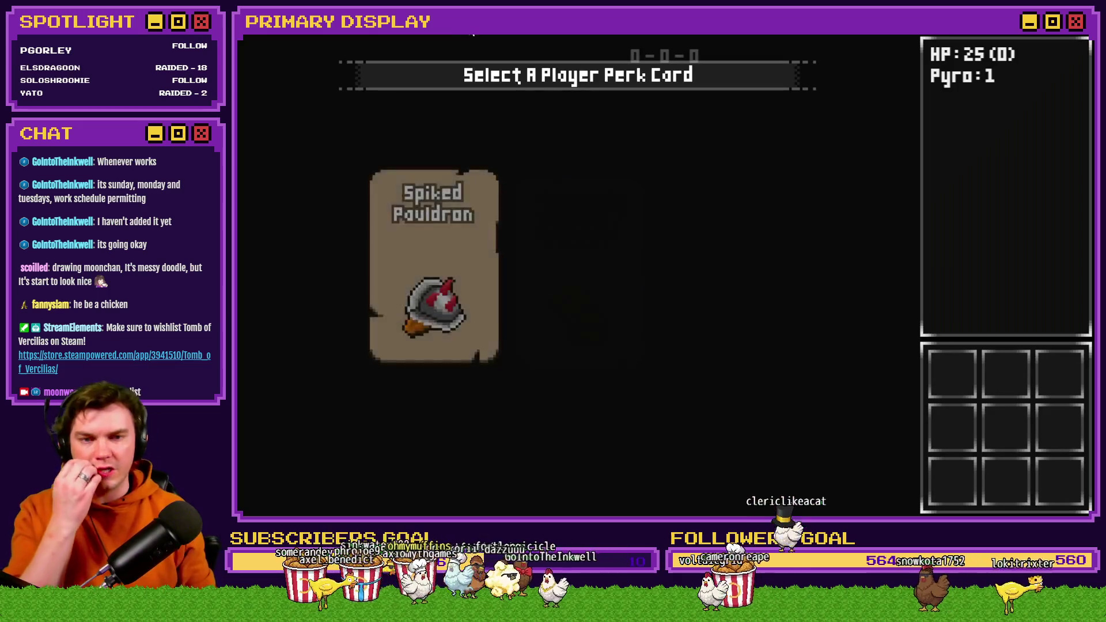
Step: Take the Spiked Pauldron perk card, walk to the wooden door, open it and face Danathar
left_click(468, 210)
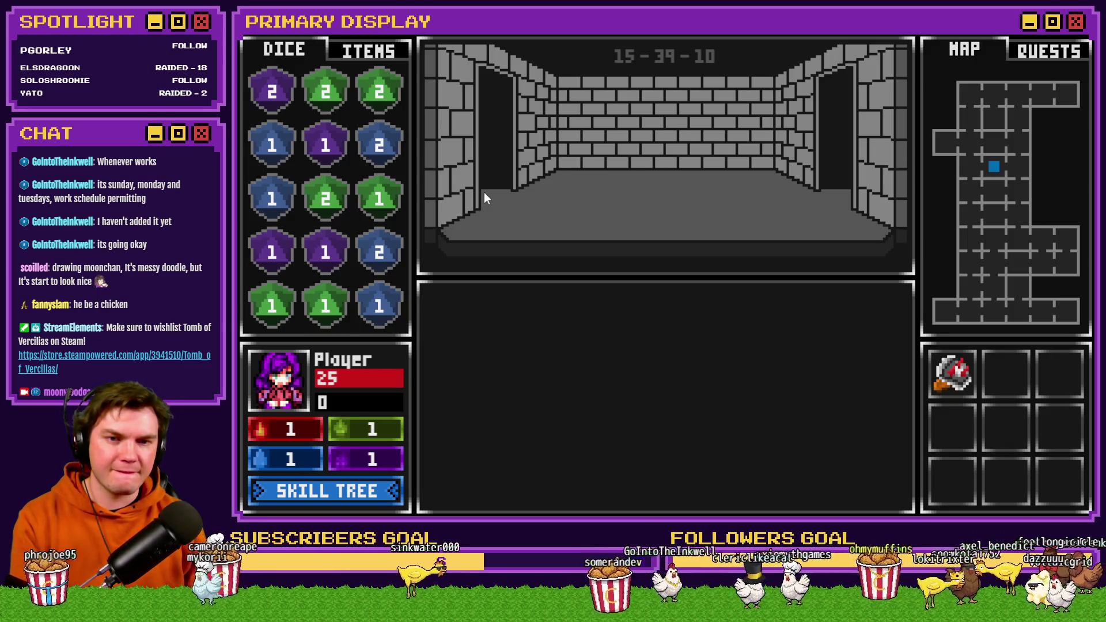
key("w")
key("w")
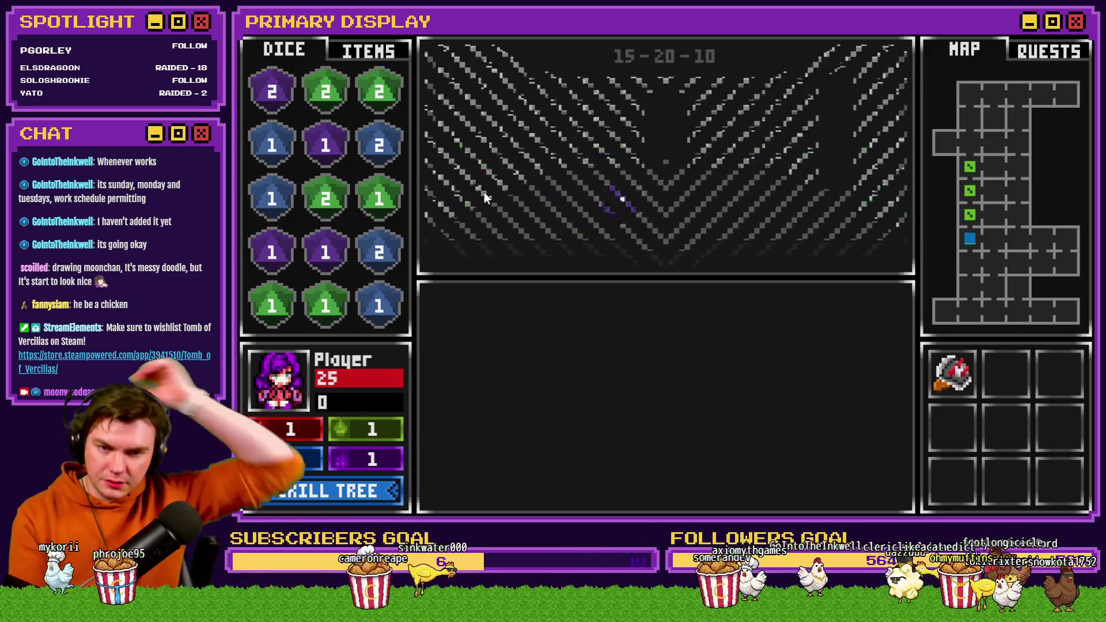
key("w")
key("w")
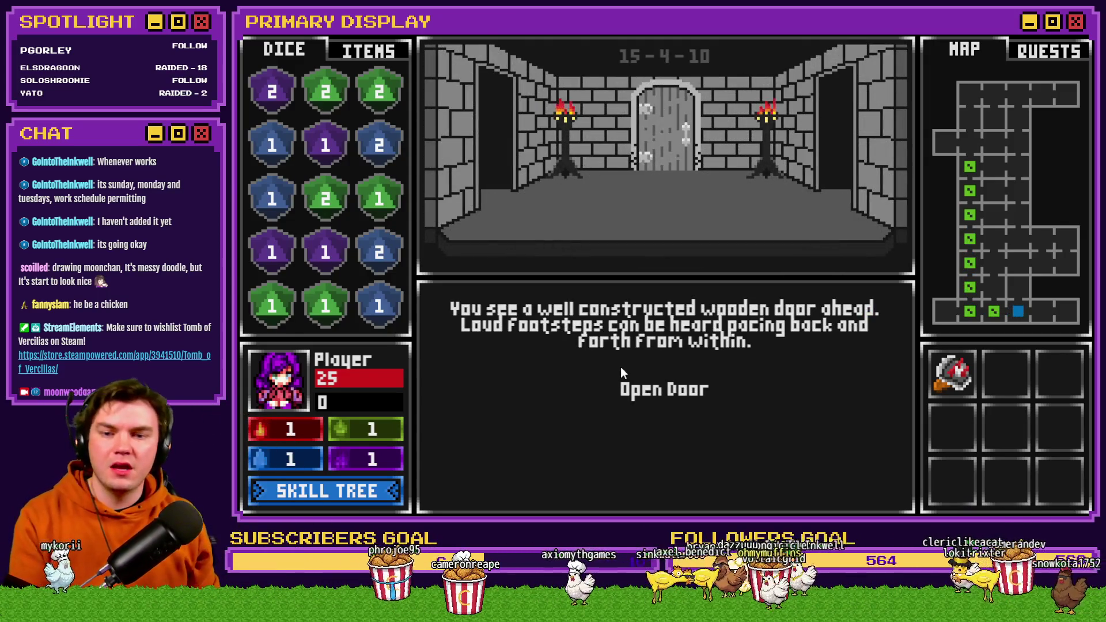
left_click(636, 386)
key("w")
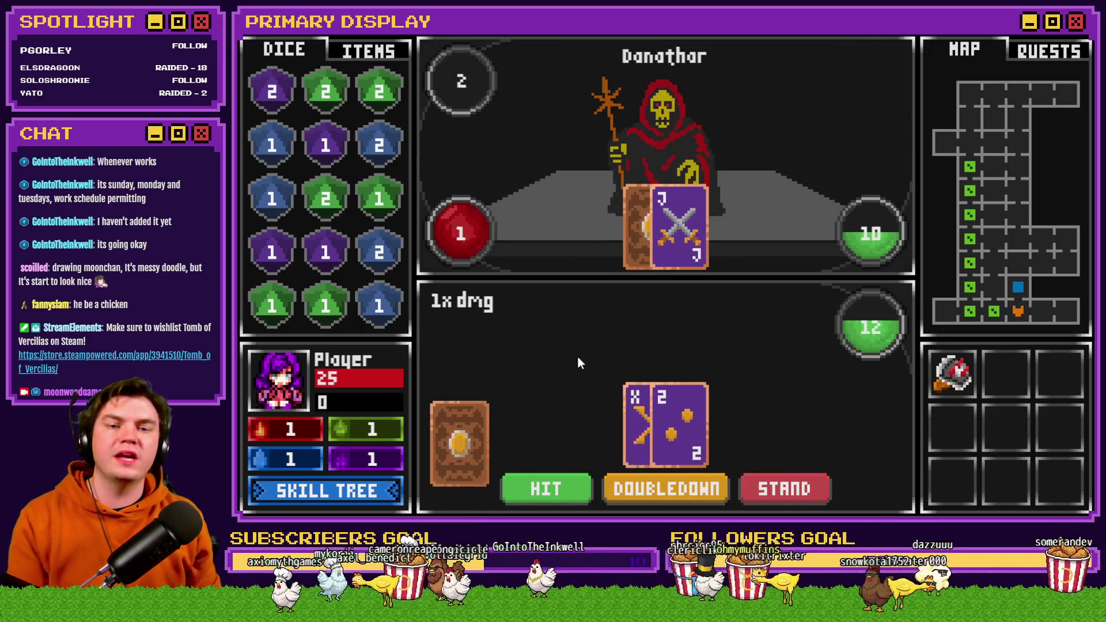
Step: Double down to win the Danathar battle and step forward into the exit room
left_click(663, 488)
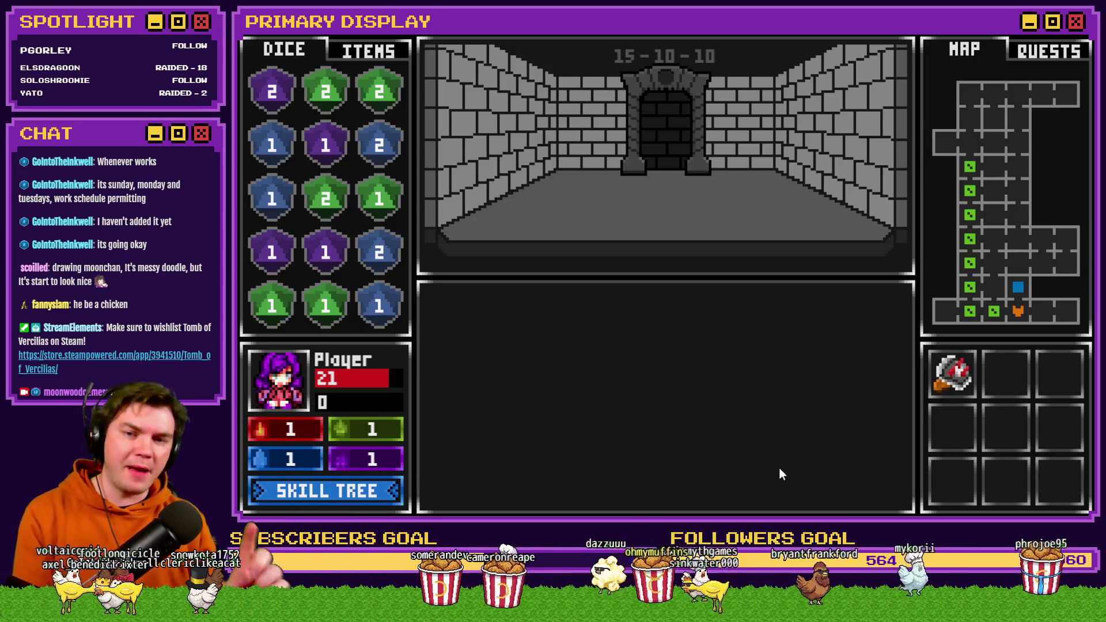
key("w")
key("w")
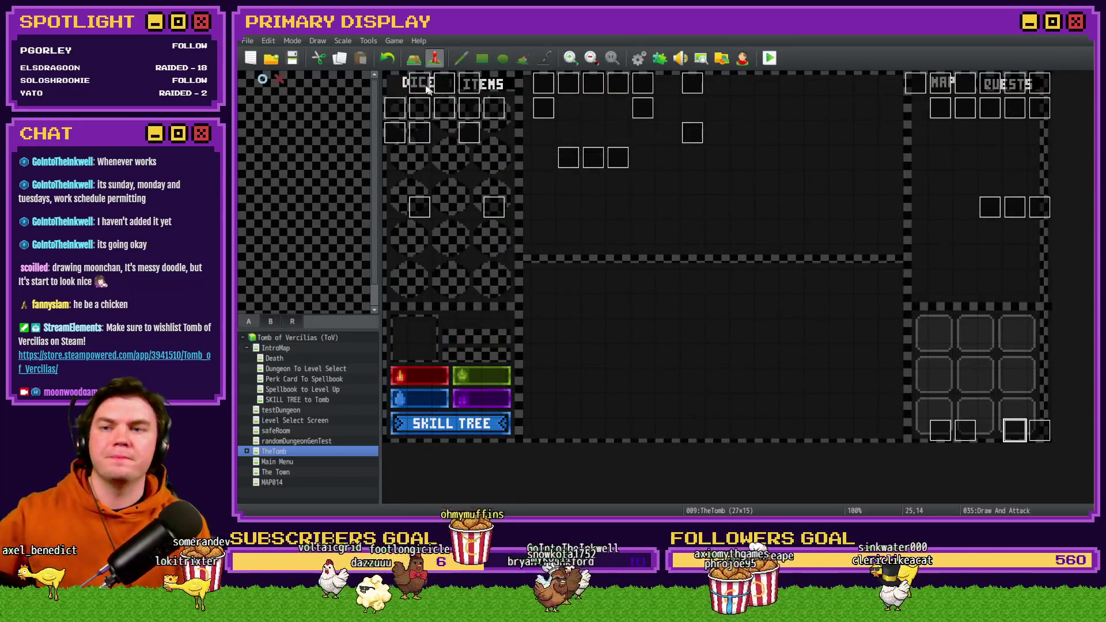
Step: Open page 4 of the Int/Movement event and examine the If minibossDead block
double_click(452, 132)
left_click(462, 134)
left_click_drag(912, 180, 918, 219)
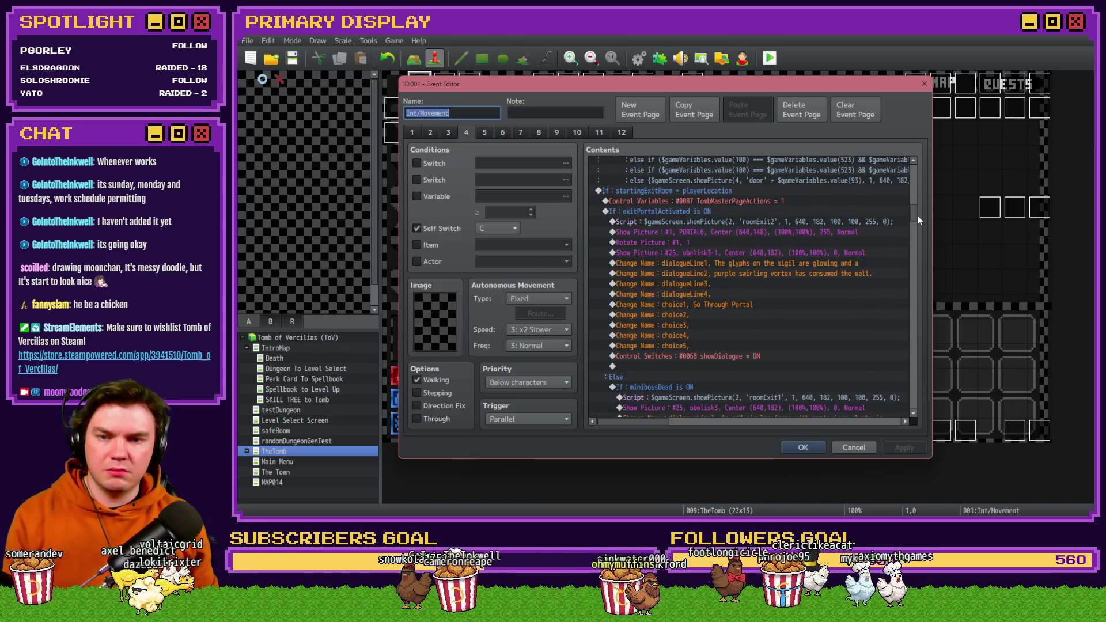
scroll(827, 268, "down", 6)
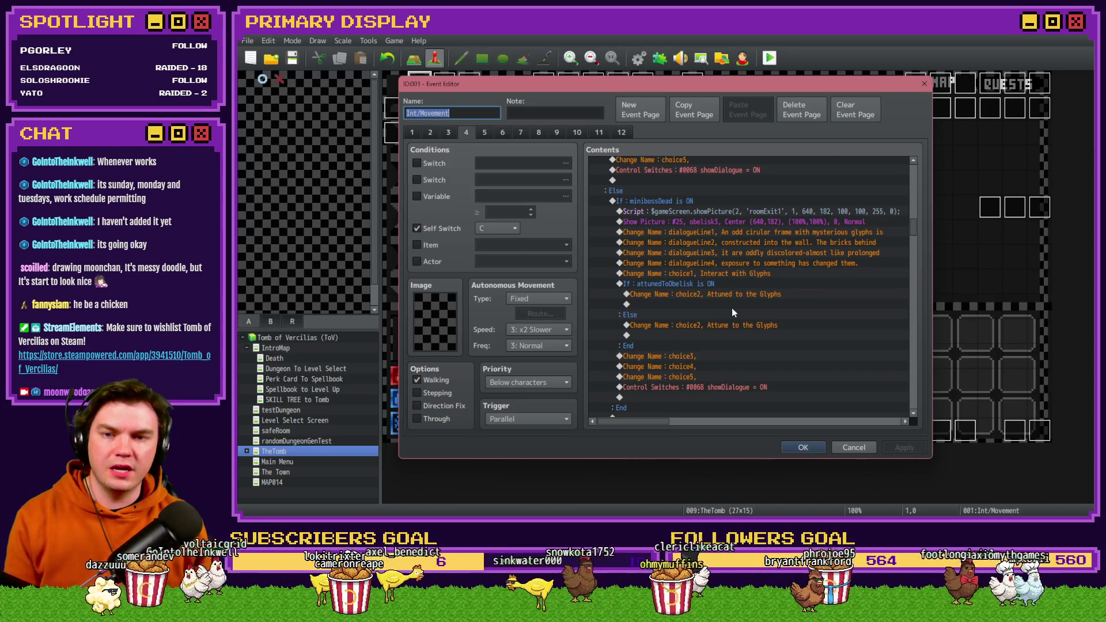
left_click(759, 213)
left_click(760, 204)
left_click(758, 210)
left_click(756, 202)
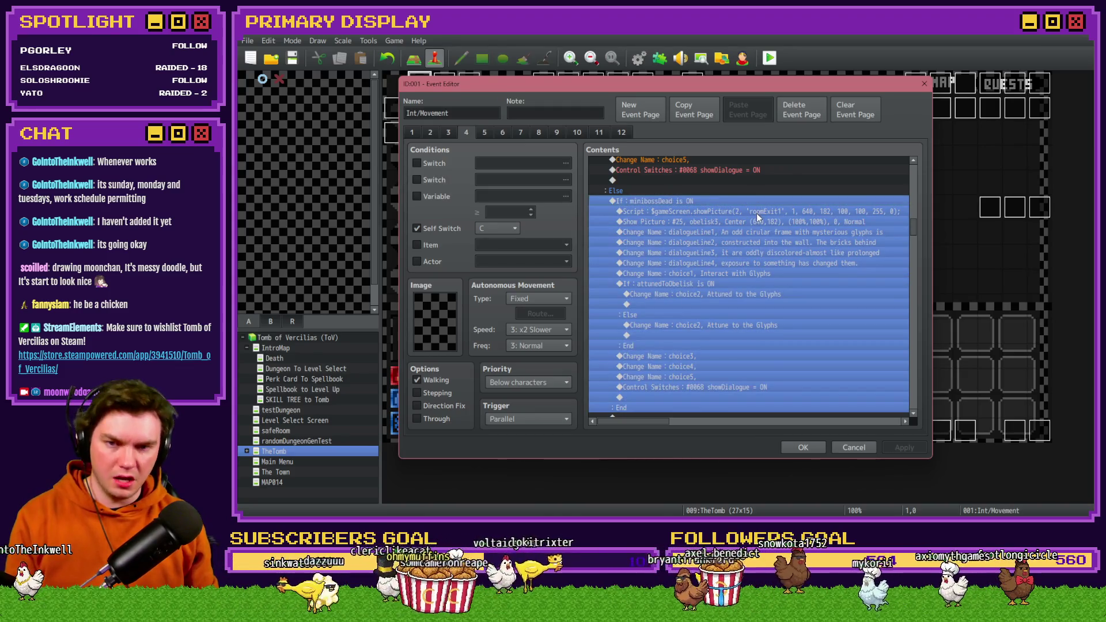
left_click(756, 212)
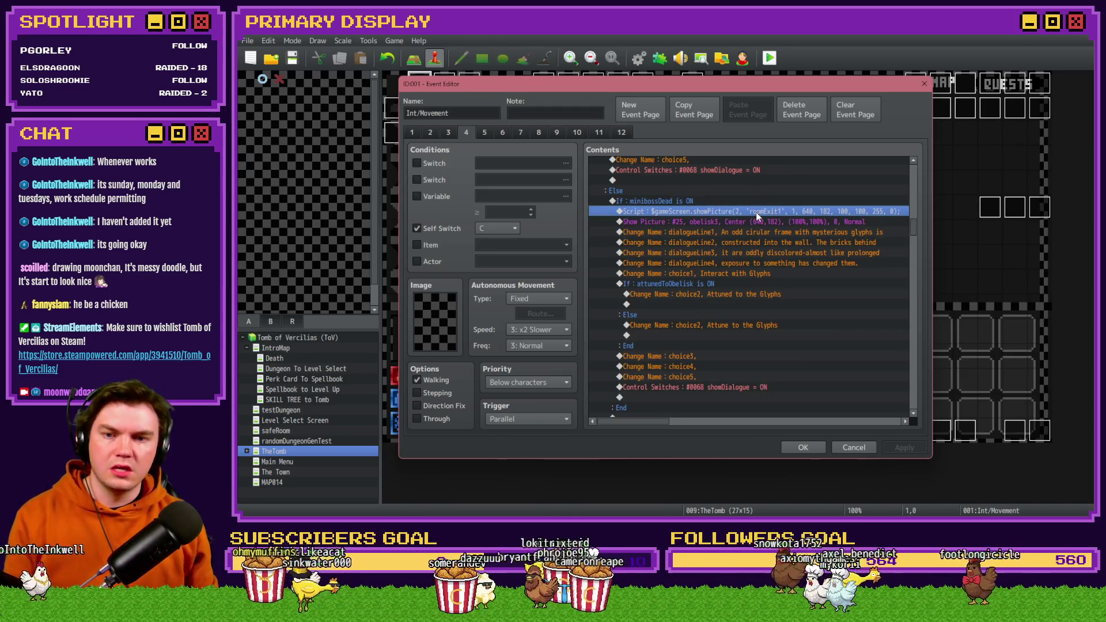
left_click(758, 214)
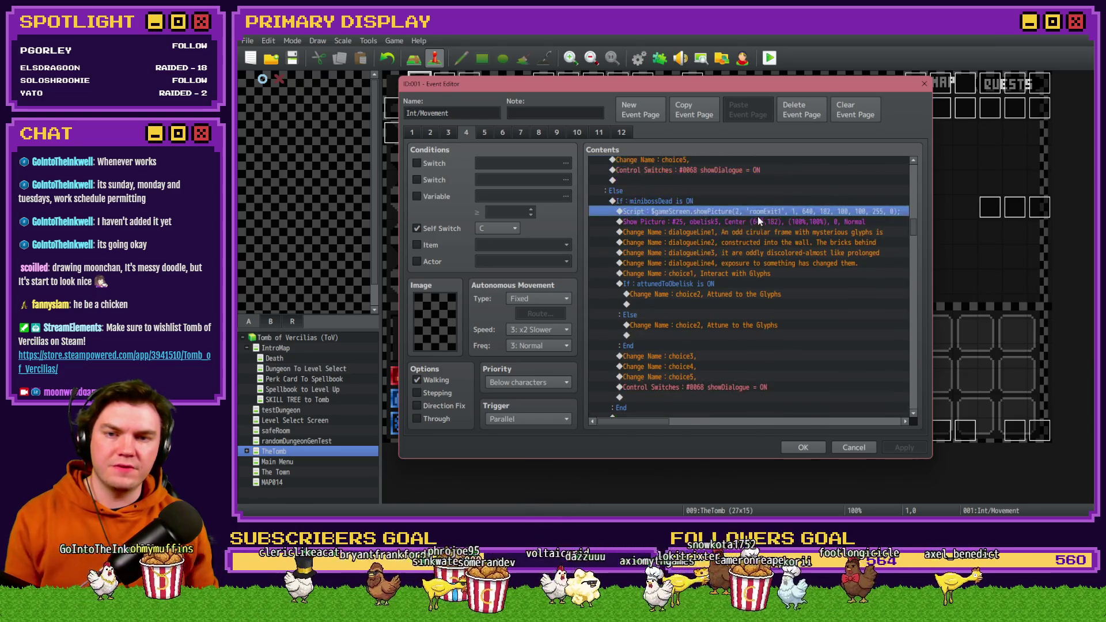
Step: Check the images of the obelisk3 and decor11 Show Picture commands, leaving both unchanged
double_click(703, 222)
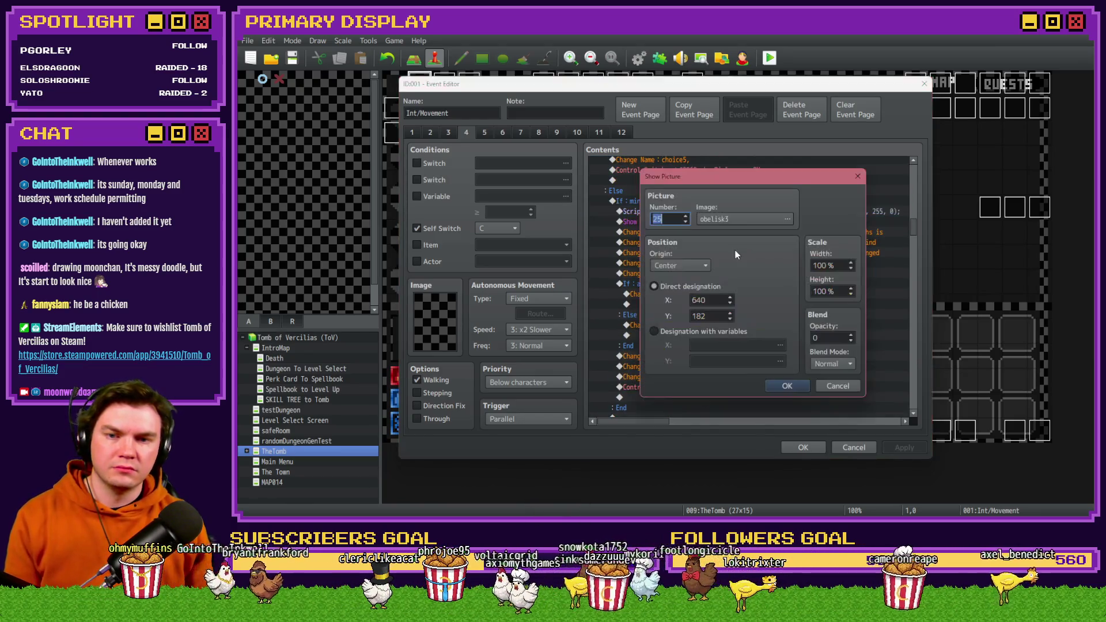
left_click(741, 223)
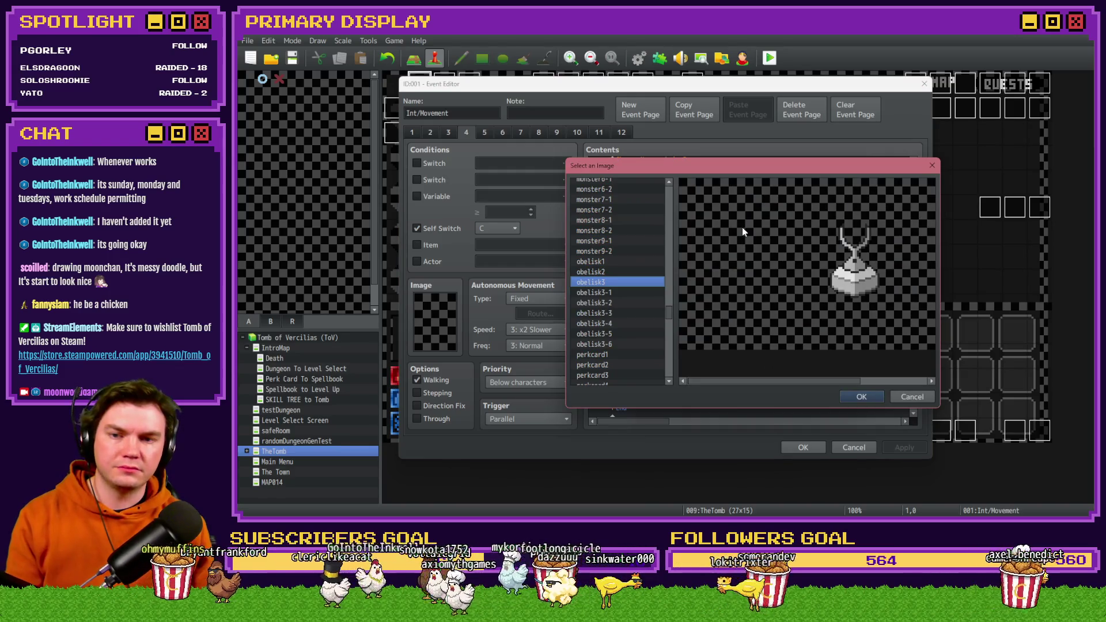
key("Escape")
key("Escape")
left_click(751, 212)
left_click(753, 222)
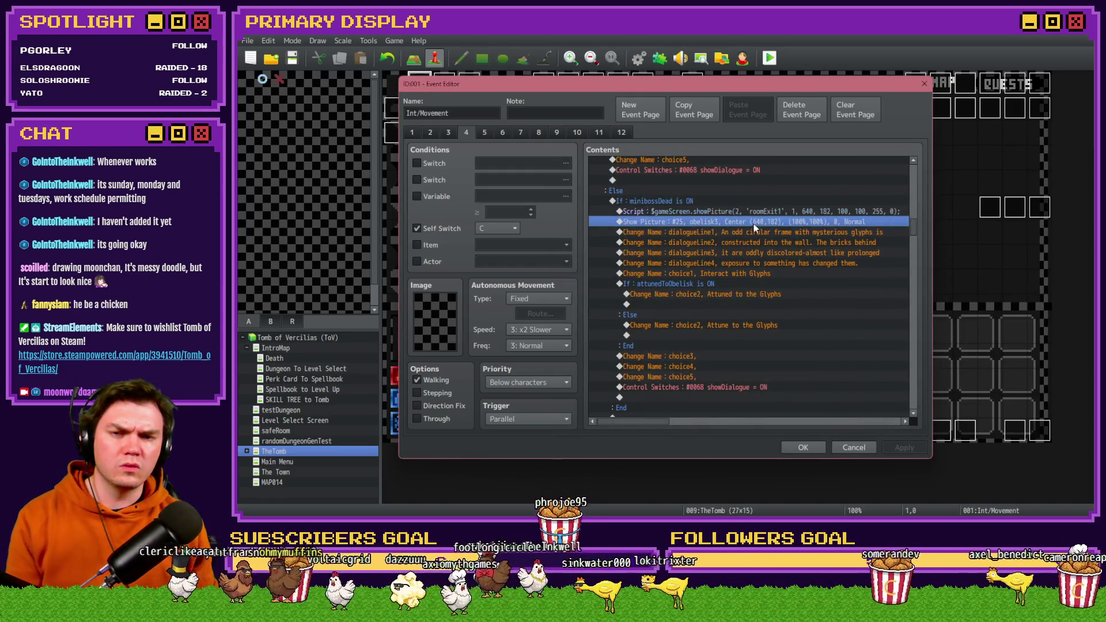
scroll(711, 282, "down", 1)
scroll(711, 282, "down", 2)
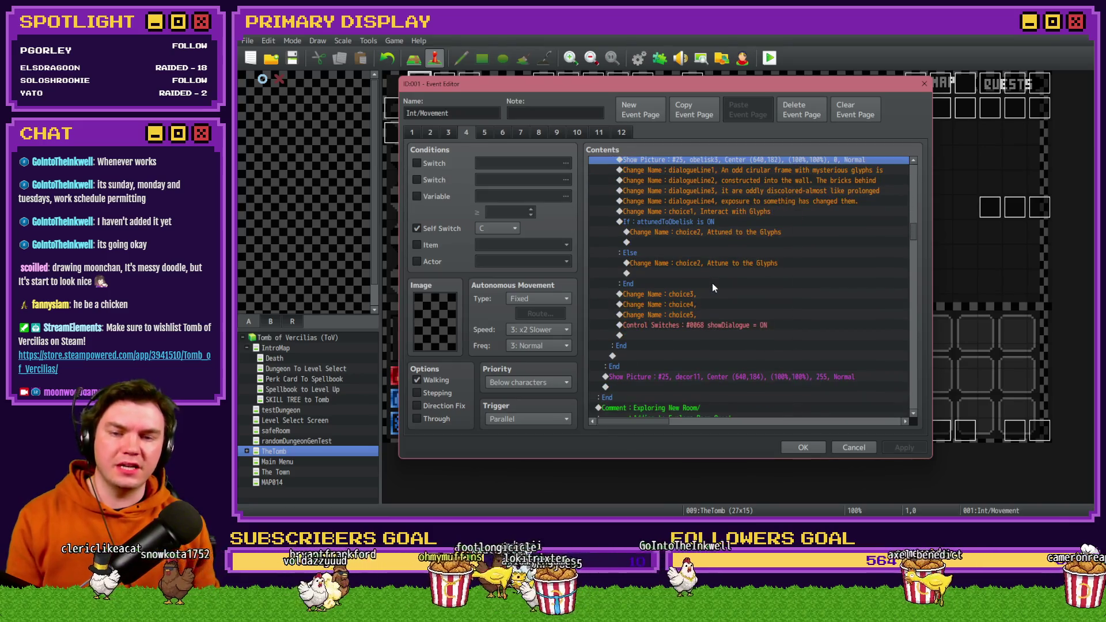
scroll(712, 282, "down", 3)
double_click(713, 304)
left_click(752, 221)
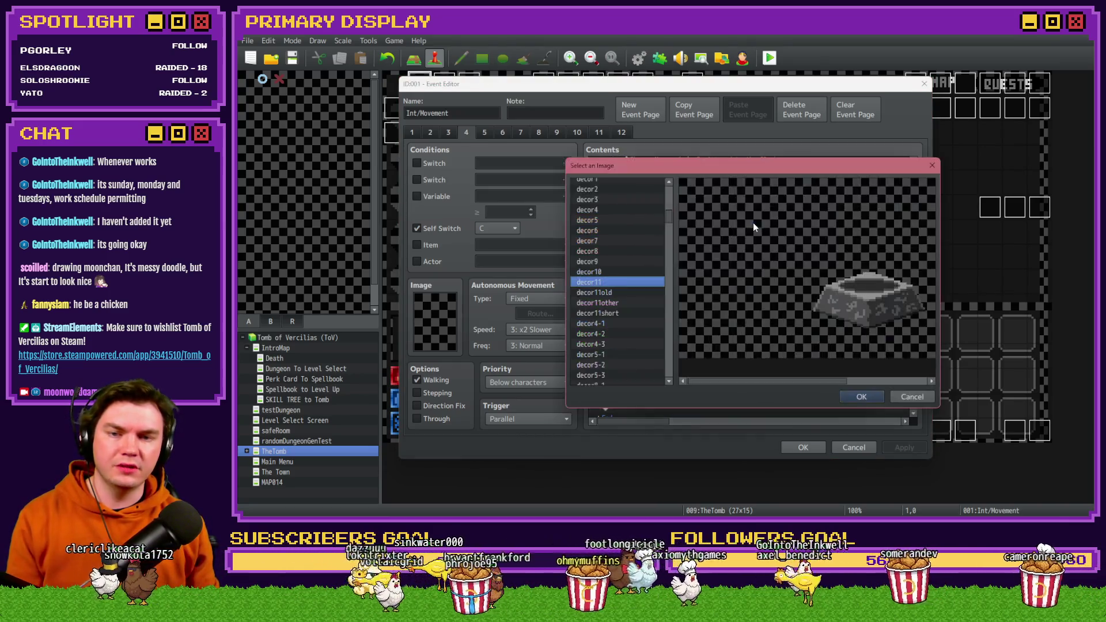
key("Escape")
key("Escape")
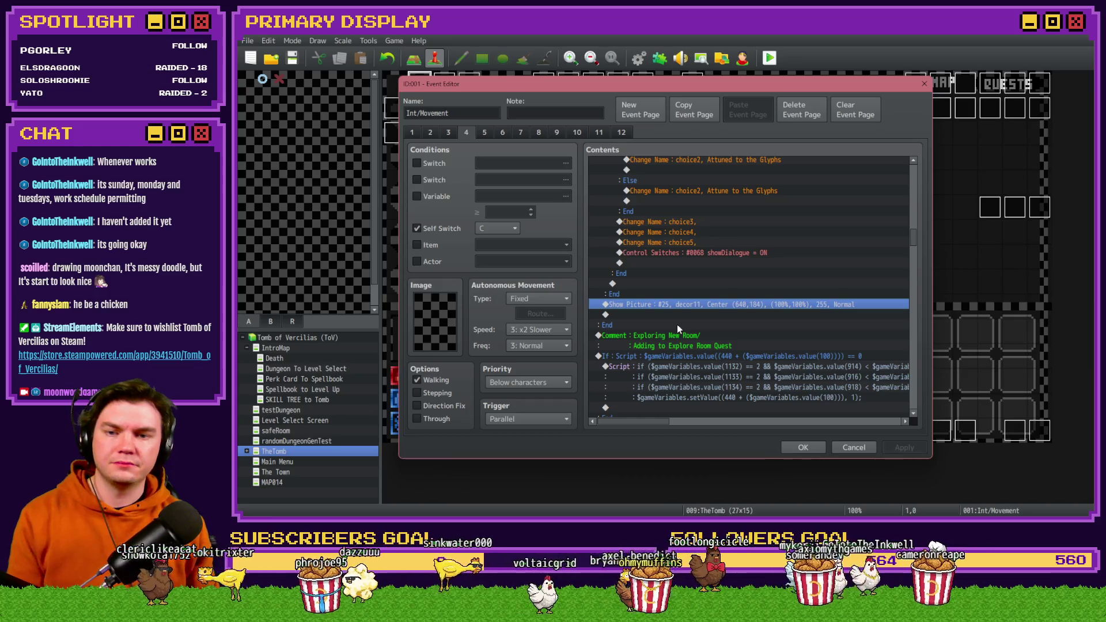
scroll(655, 358, "up", 7)
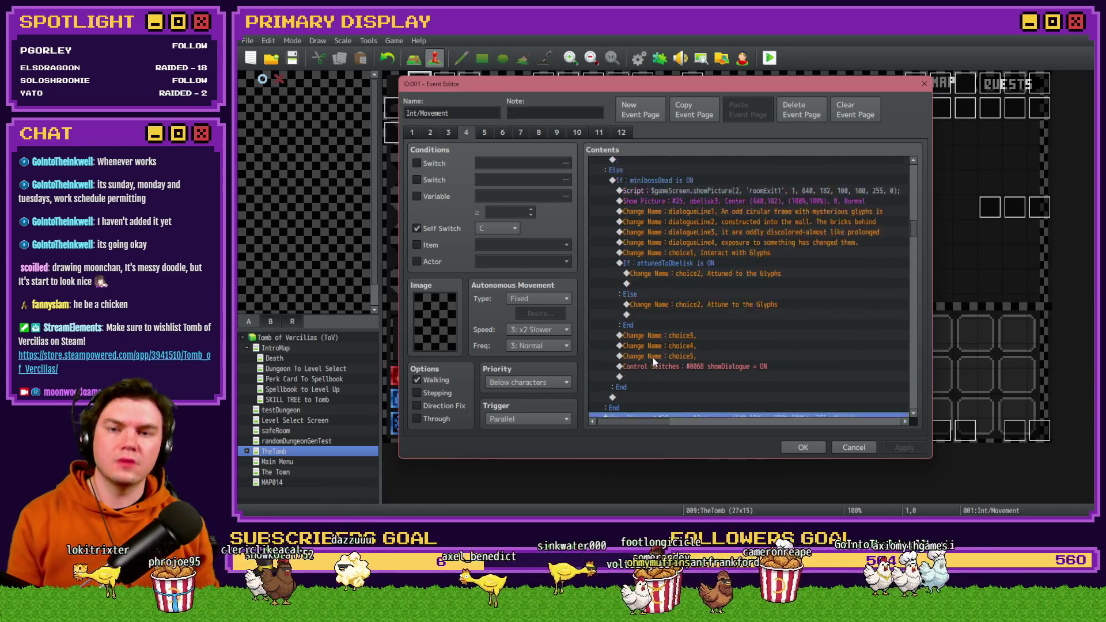
scroll(639, 295, "up", 3)
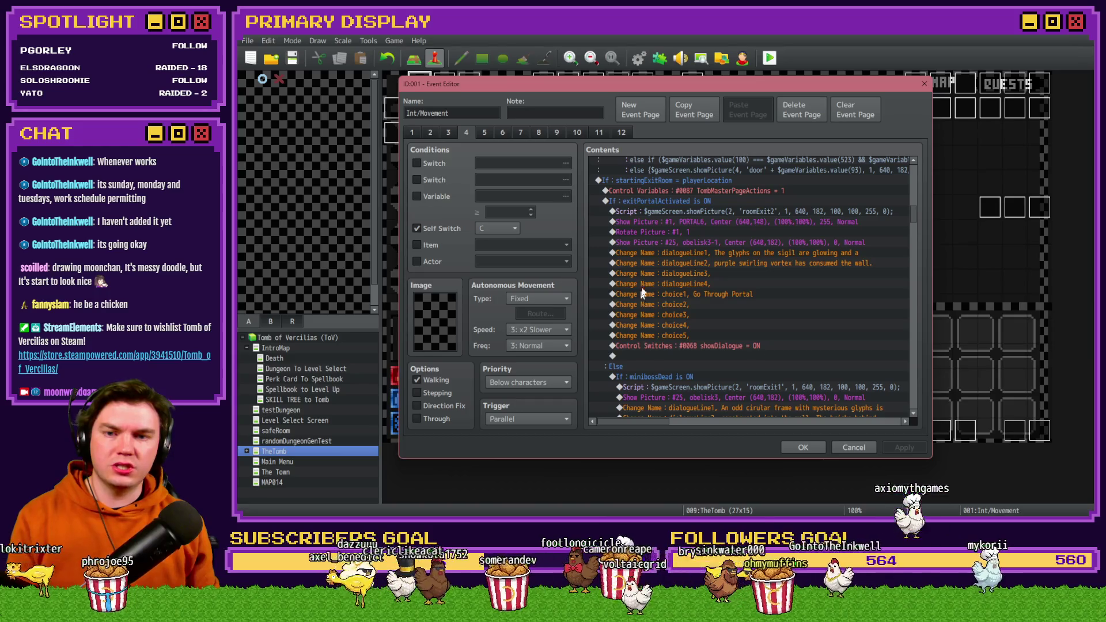
scroll(672, 206, "down", 2)
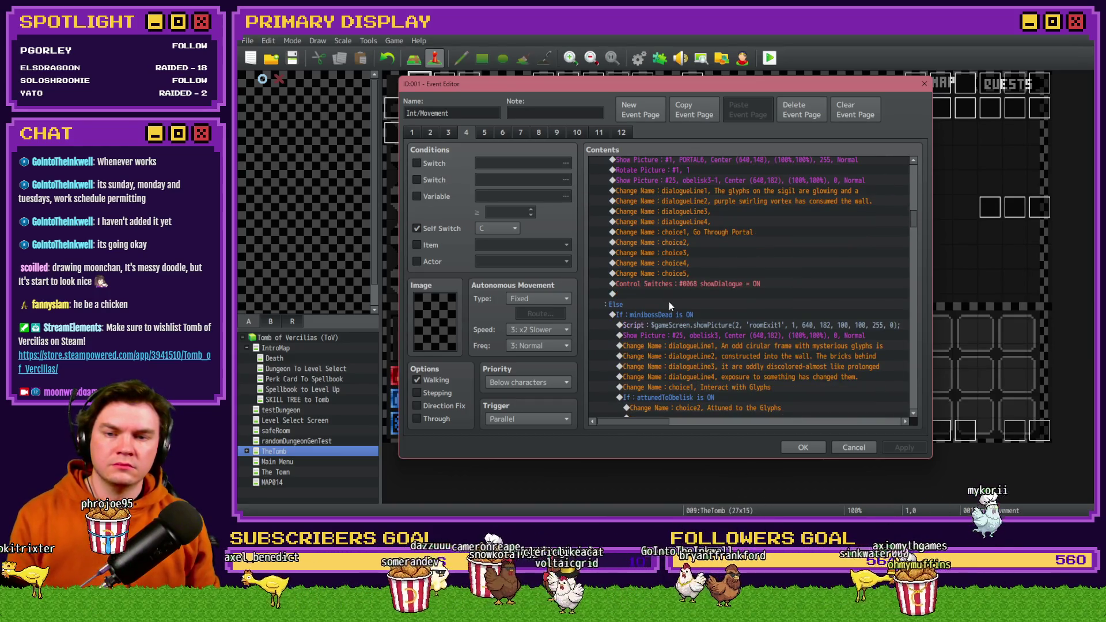
Step: Select the minibossDead commands from the showPicture script through Control Switches, then reopen Draw And Attack
left_click(670, 314)
left_click(670, 325)
scroll(670, 327, "down", 5)
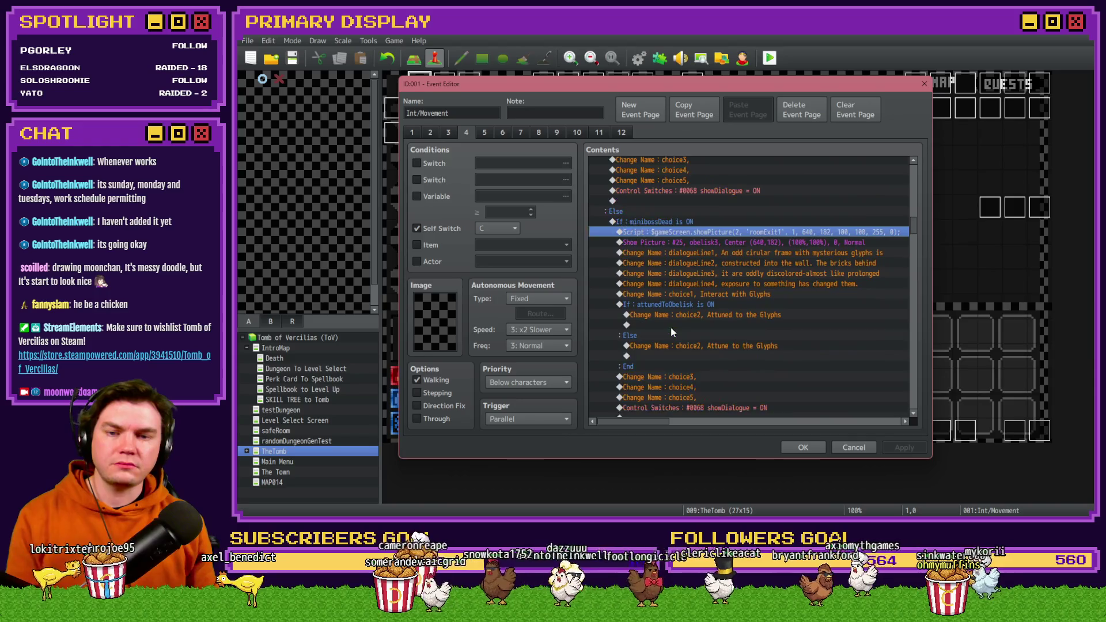
left_click(671, 337, "shift")
scroll(668, 340, "up", 2)
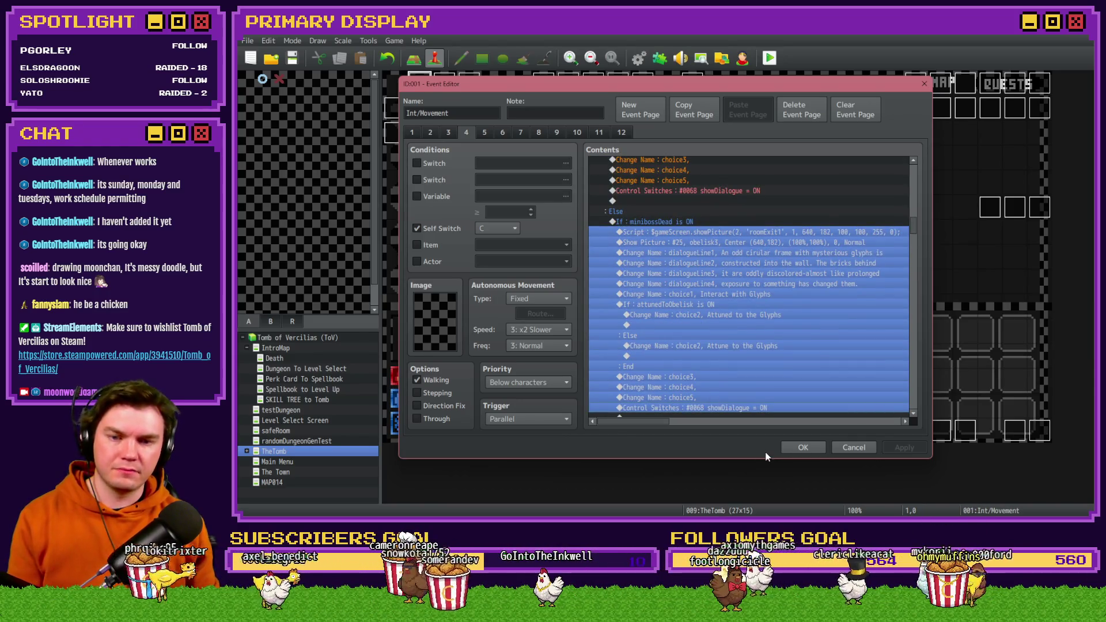
left_click(803, 447)
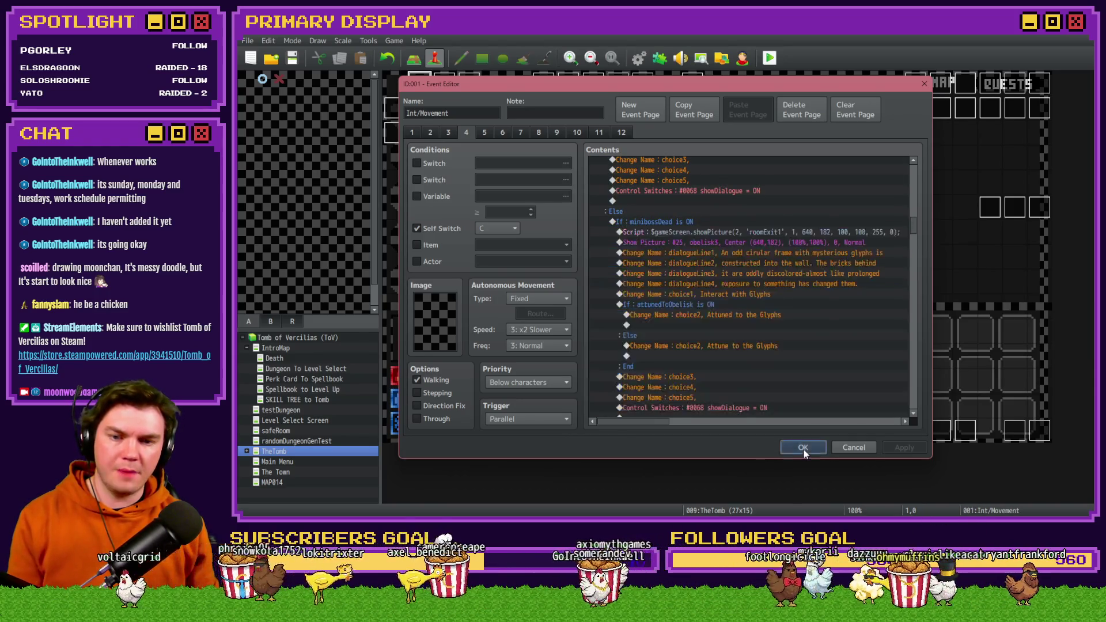
double_click(1017, 431)
Step: On the deadMonster page, insert a 60-frame Wait above the startingExitRoom showPicture script
left_click(520, 132)
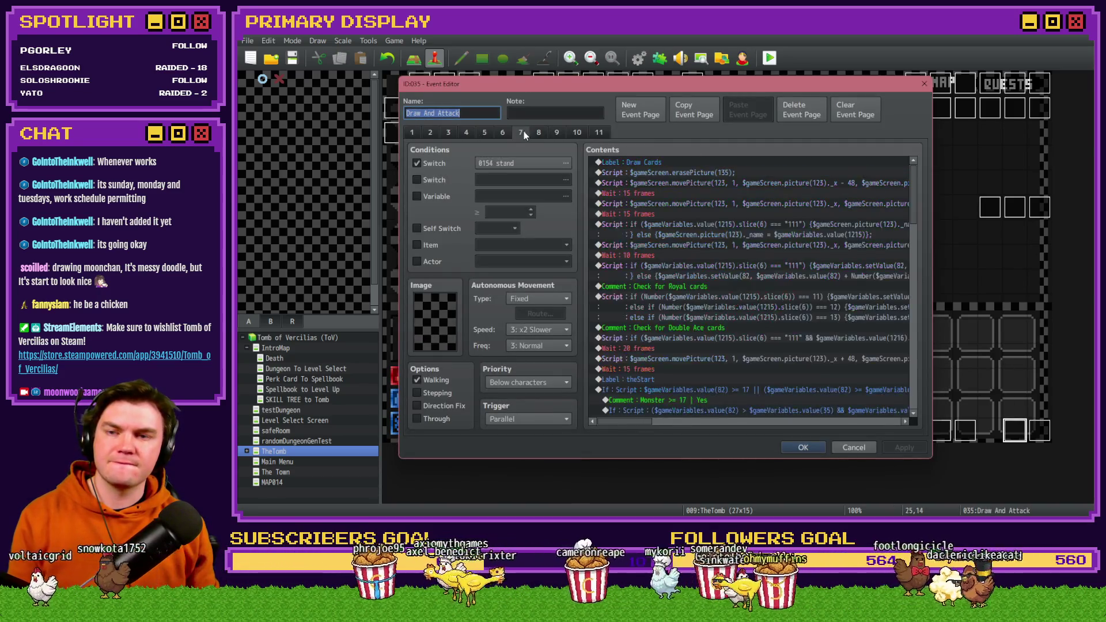
left_click(596, 133)
mouse_move(914, 182)
left_mouse_down()
mouse_move(920, 396)
mouse_move(923, 365)
left_mouse_up()
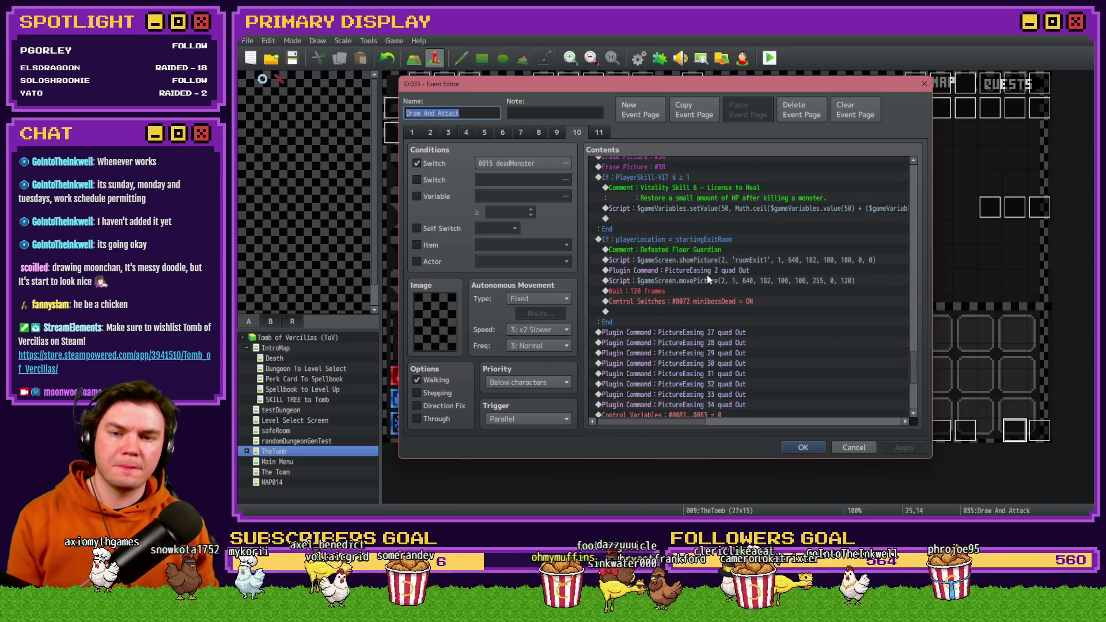
left_click(712, 259)
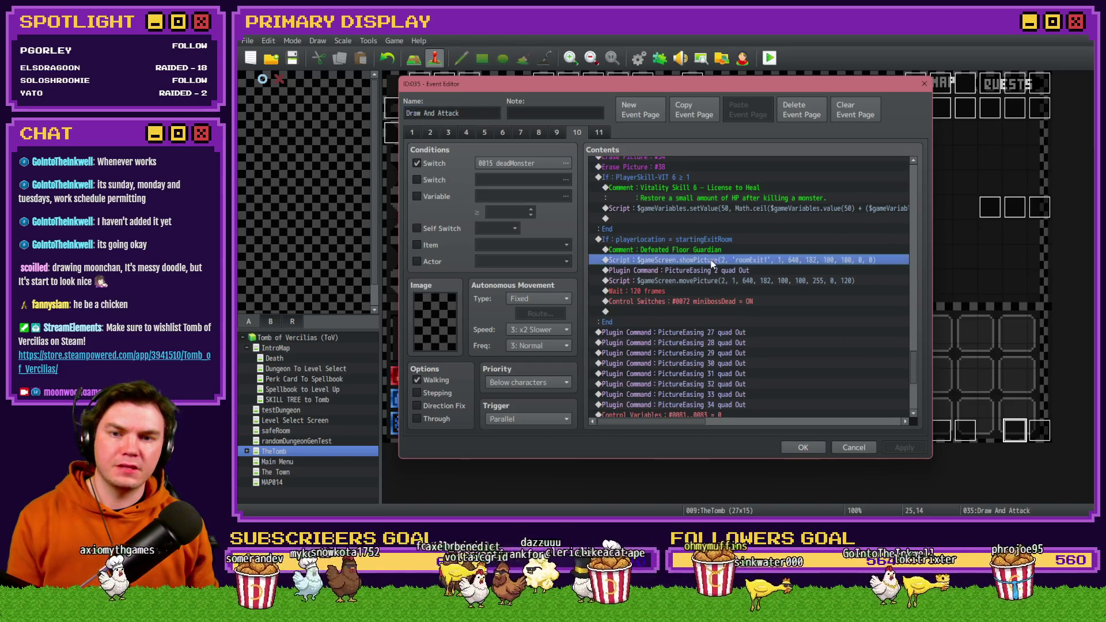
left_click(717, 241)
left_click(720, 258)
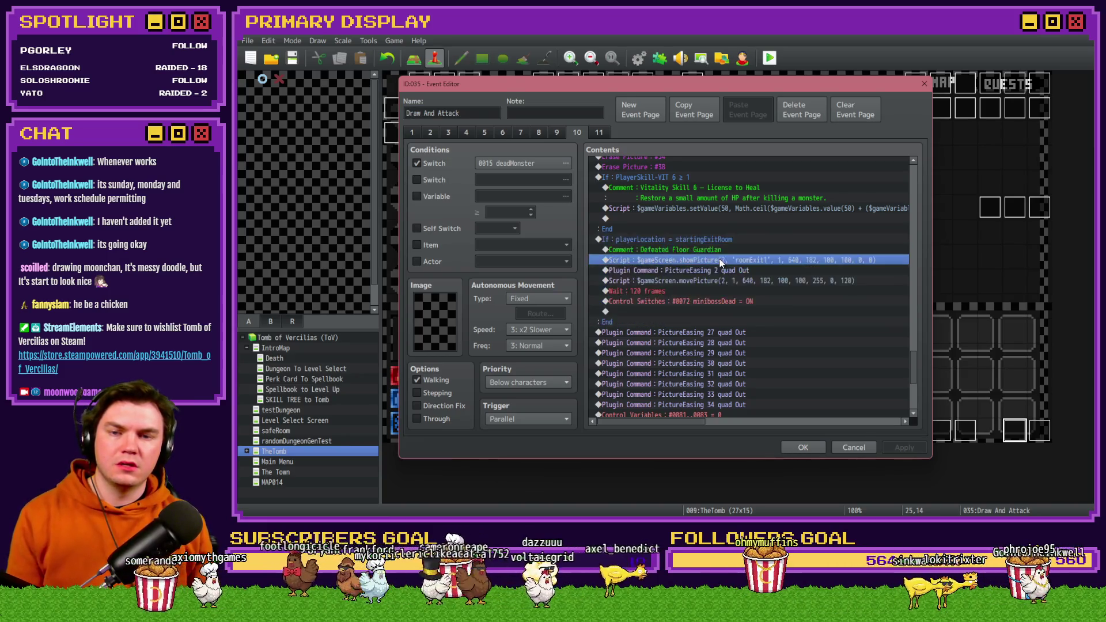
key("Insert")
left_click(828, 165)
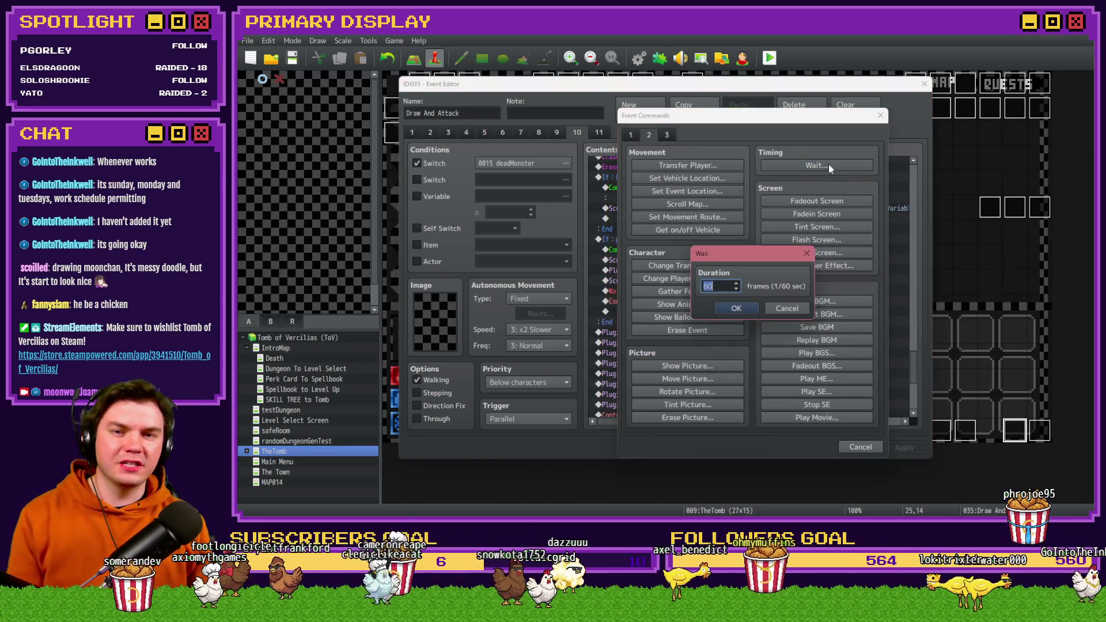
left_click(734, 312)
Step: Paste the copied obelisk commands at the minibossDead Control Switches line and review the branch
left_click_drag(693, 246, 683, 269)
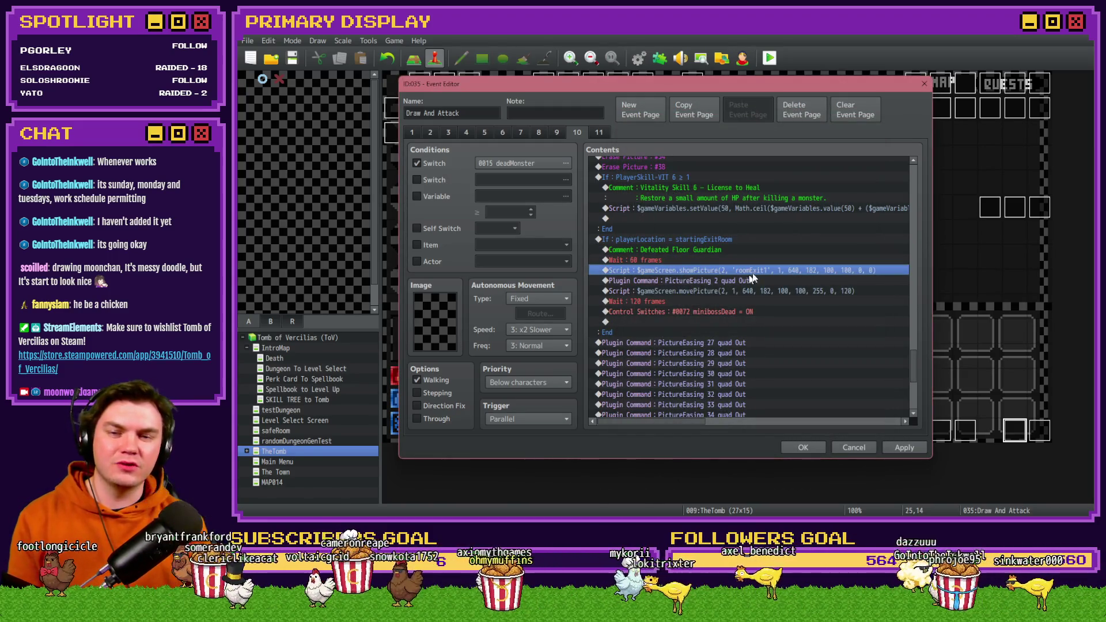
left_click(702, 282)
left_click(699, 290)
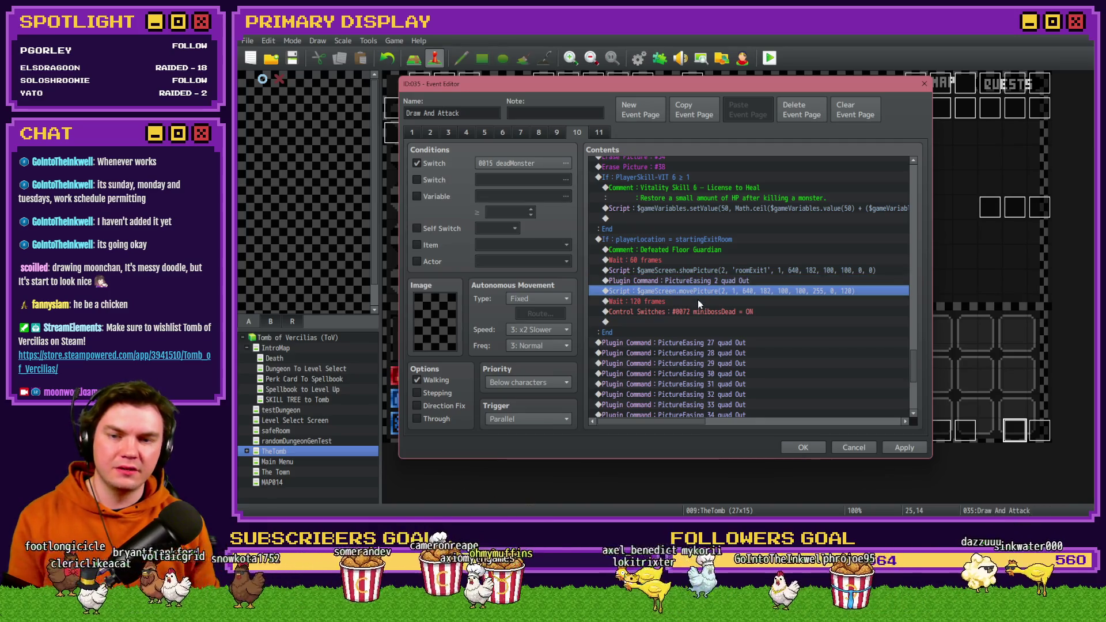
left_click(698, 301)
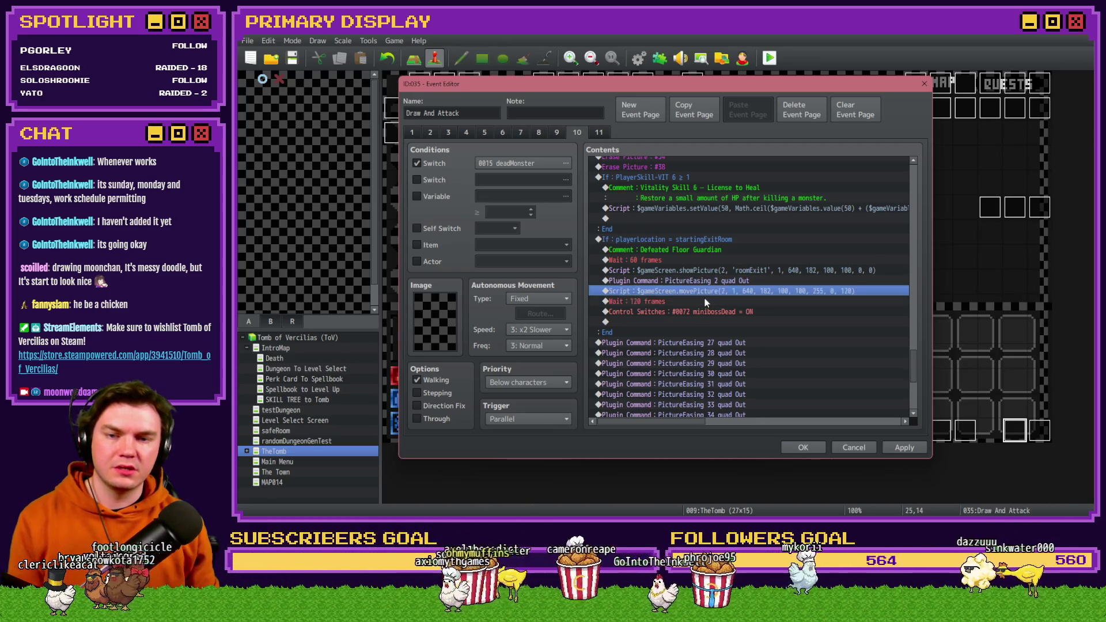
left_click(702, 310)
key("ctrl+v")
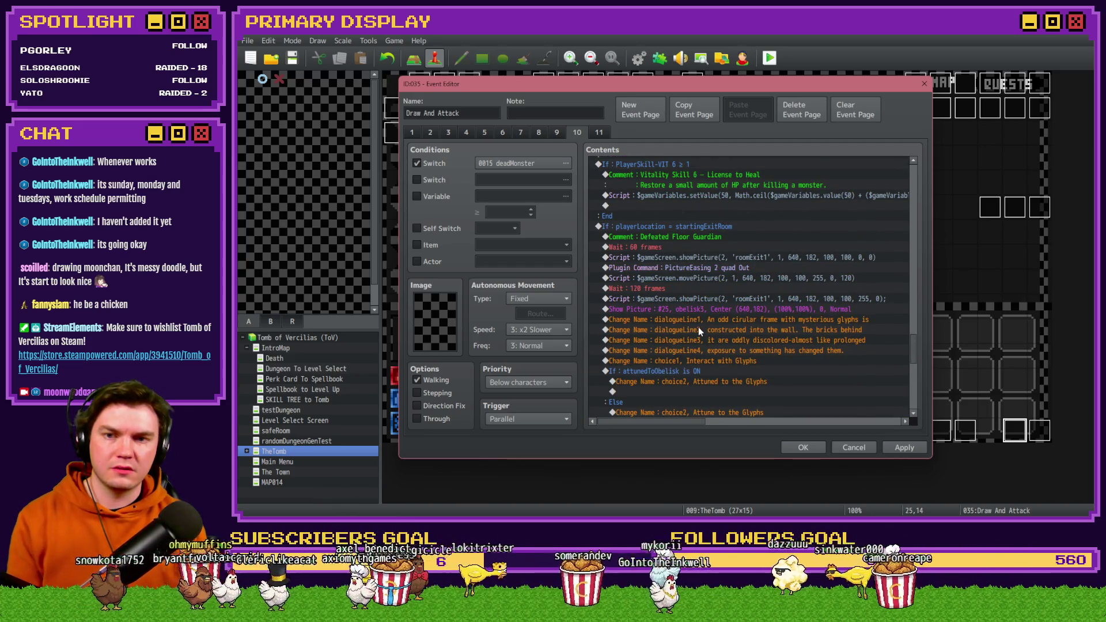
scroll(698, 327, "down", 4)
scroll(699, 327, "up", 2)
scroll(699, 327, "up", 4)
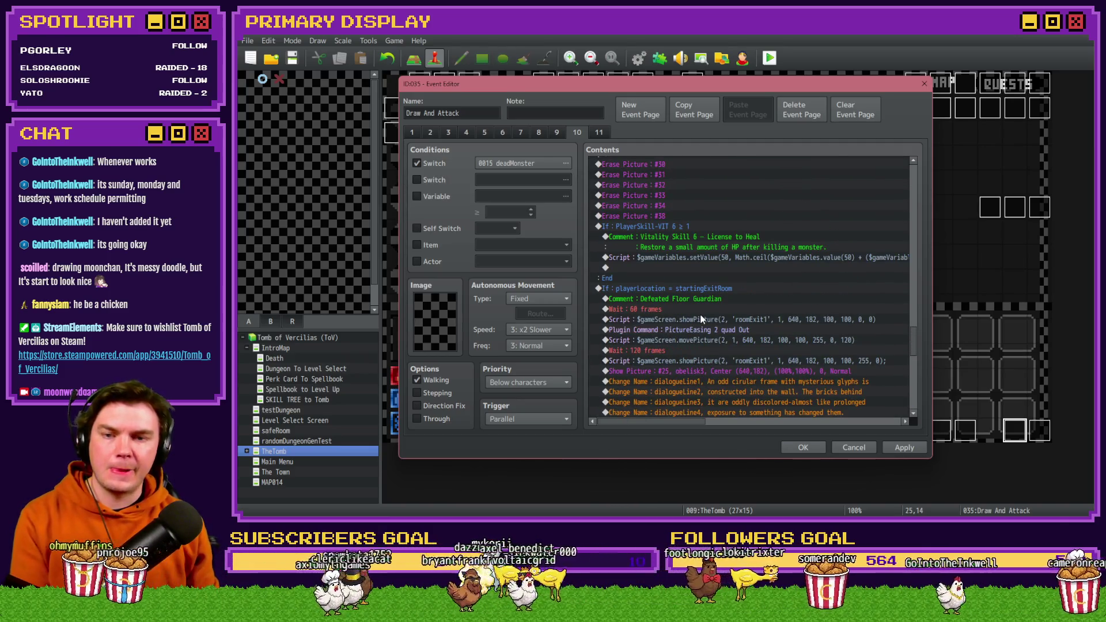
scroll(700, 309, "down", 1)
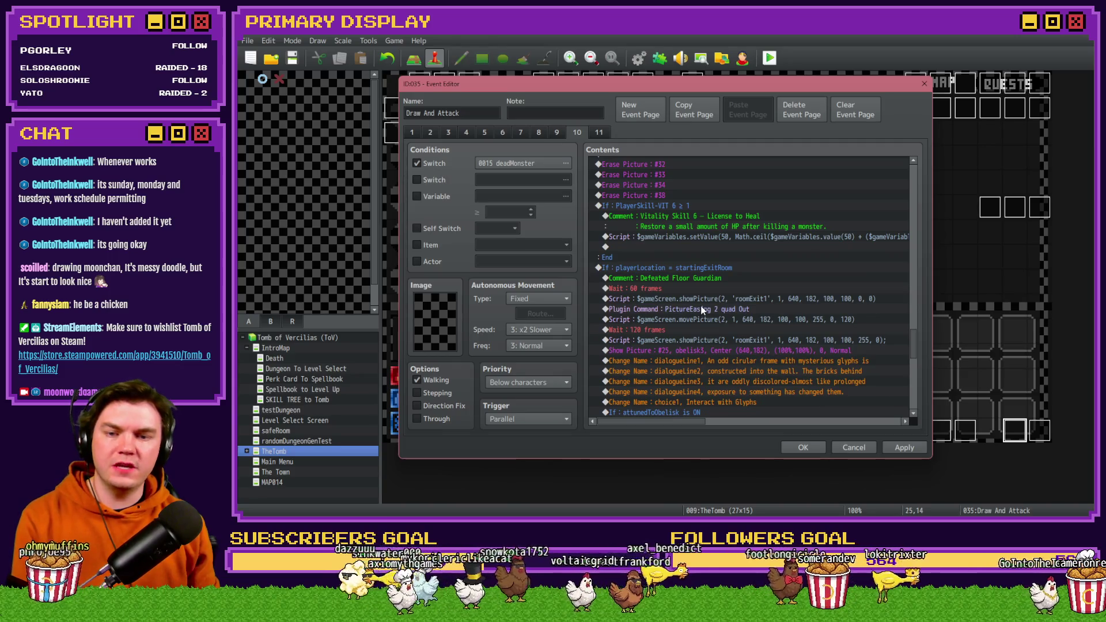
scroll(701, 310, "down", 2)
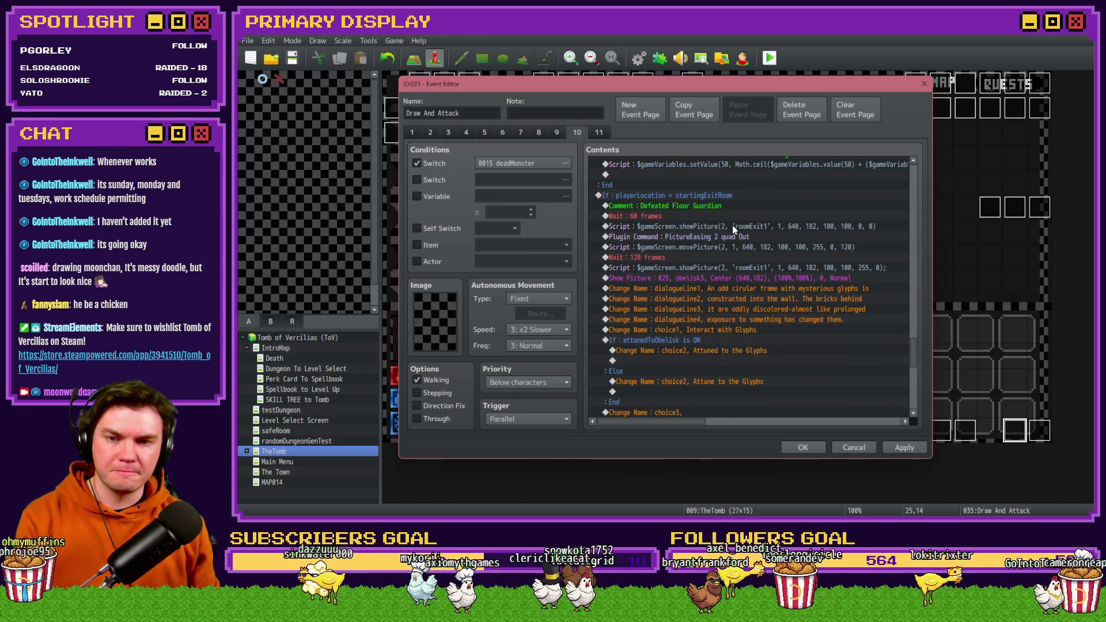
left_click(709, 258)
left_click(707, 267)
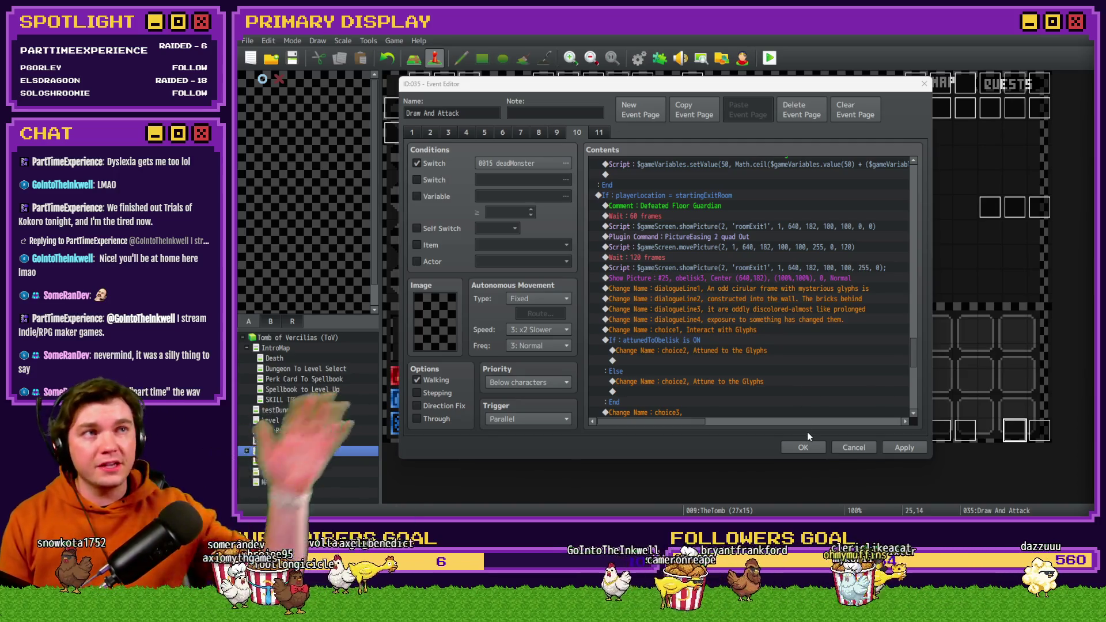
left_click(802, 447)
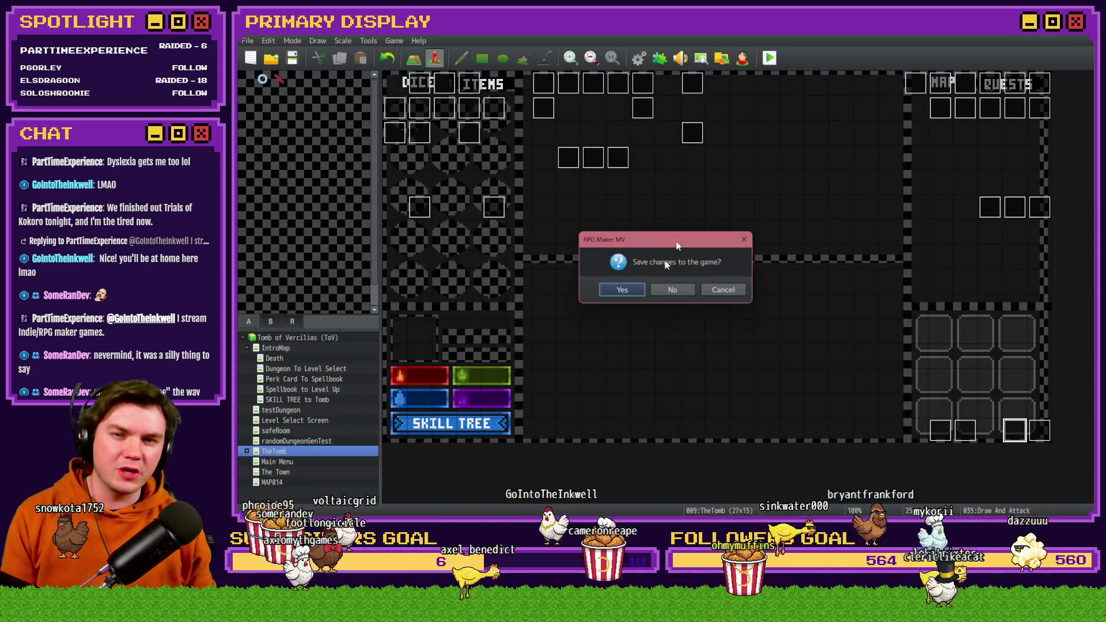
Step: Save and playtest, walk the dungeon to the wooden door, open it and enter the Danathar battle
left_click(630, 289)
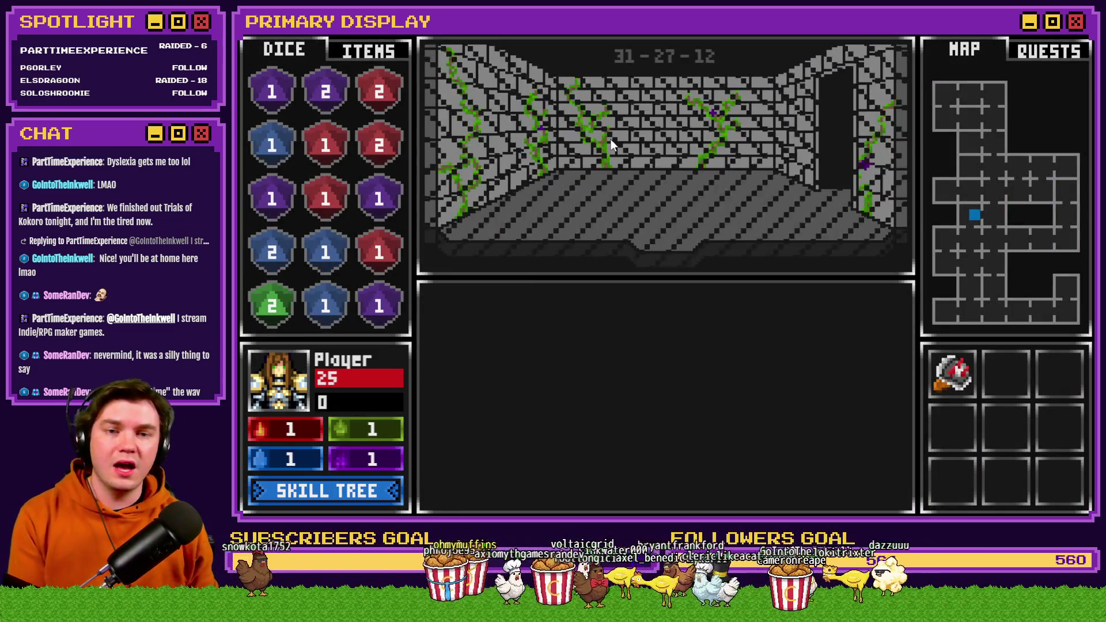
key("w")
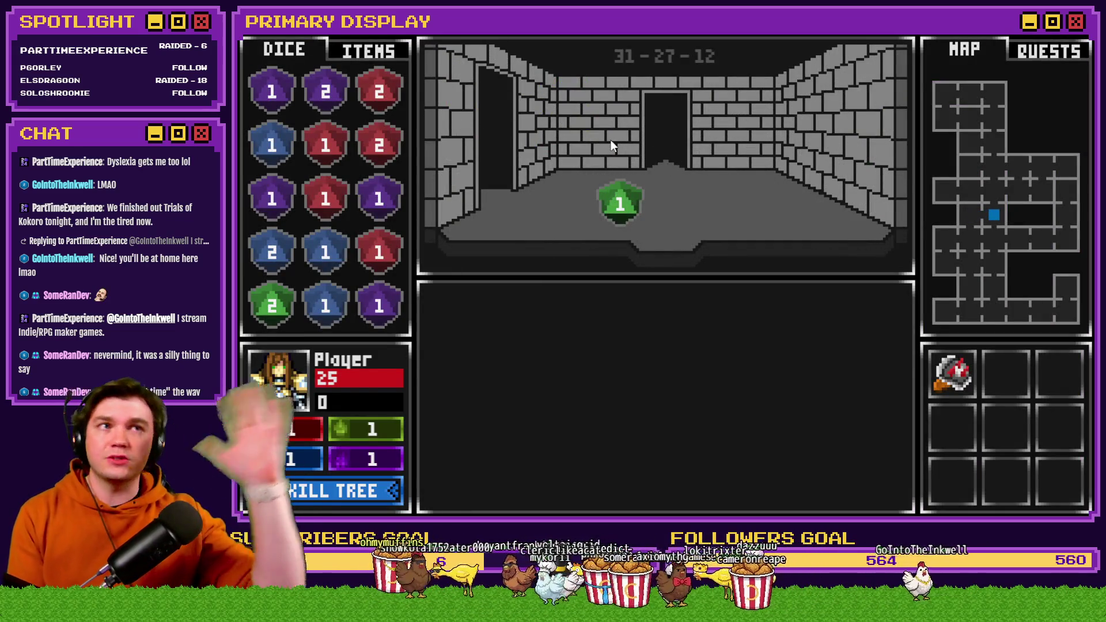
key("w")
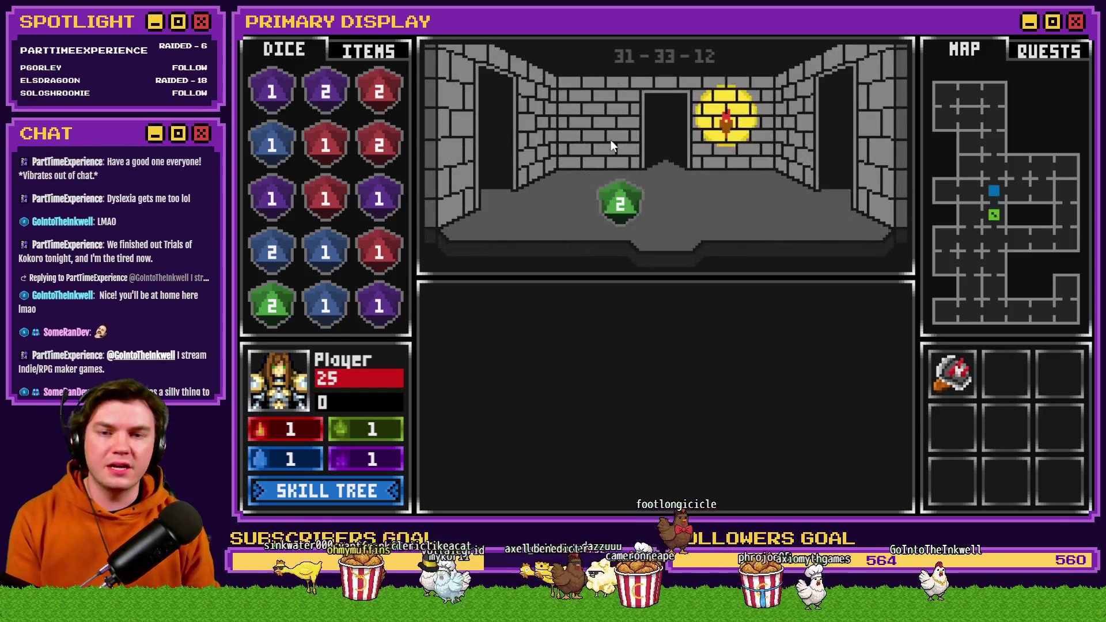
key("d")
key("d")
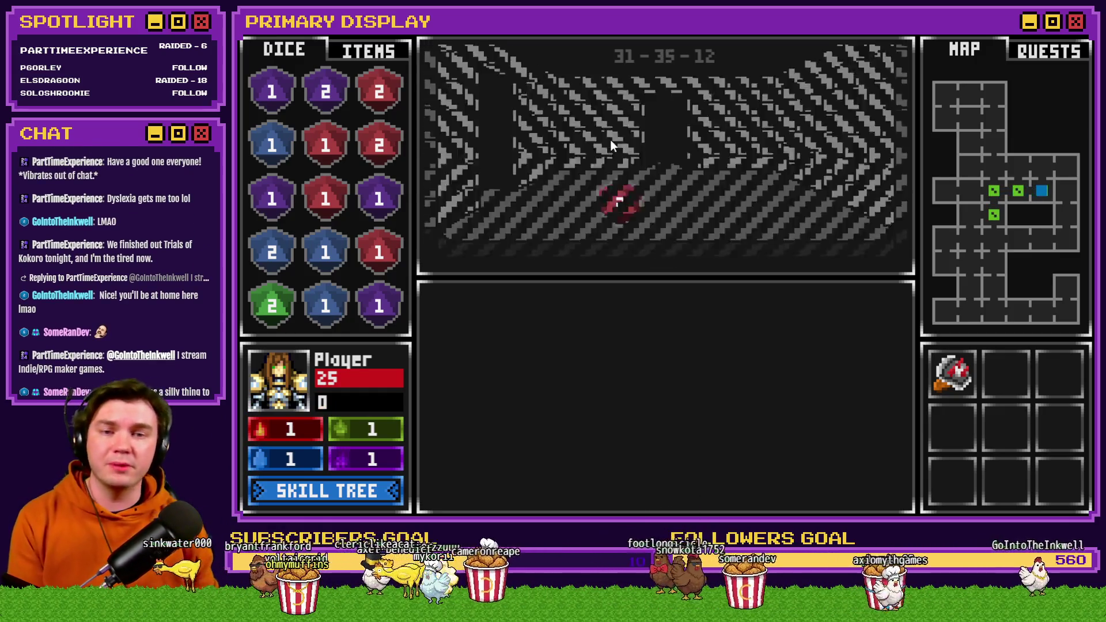
key("w")
key("a")
key("a")
key("a")
key("s")
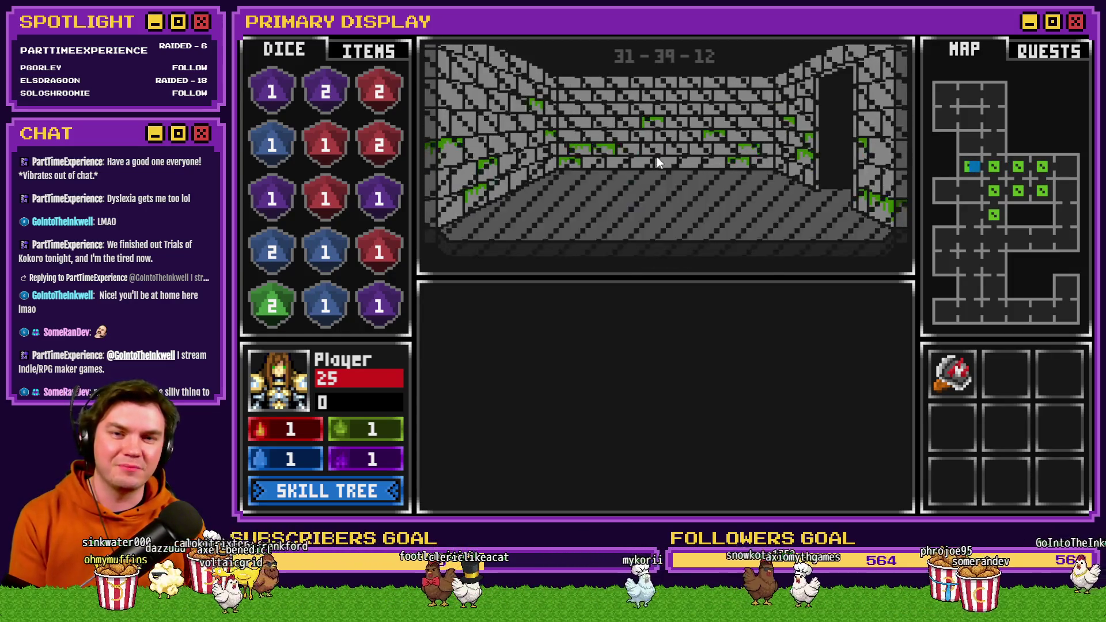
key("s")
key("s")
key("s")
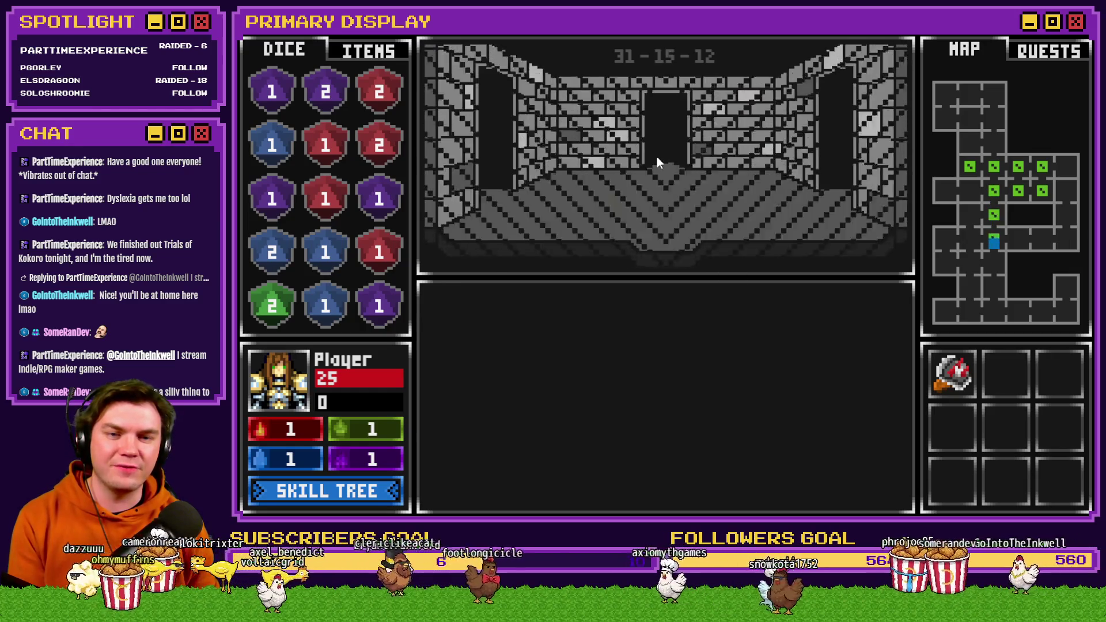
key("d")
key("d")
key("d")
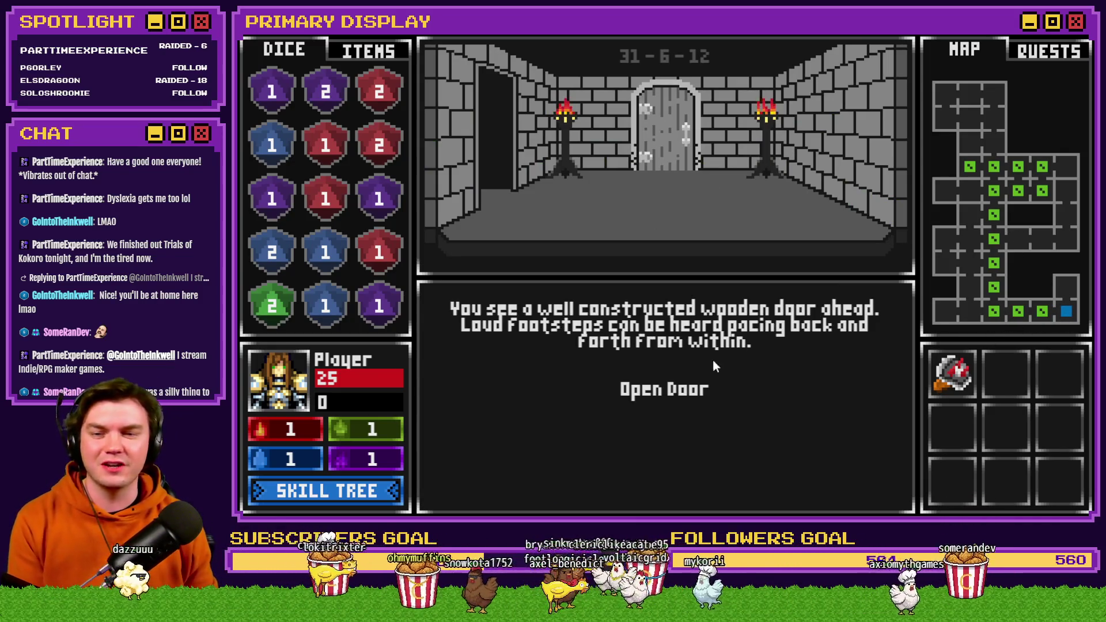
left_click(690, 386)
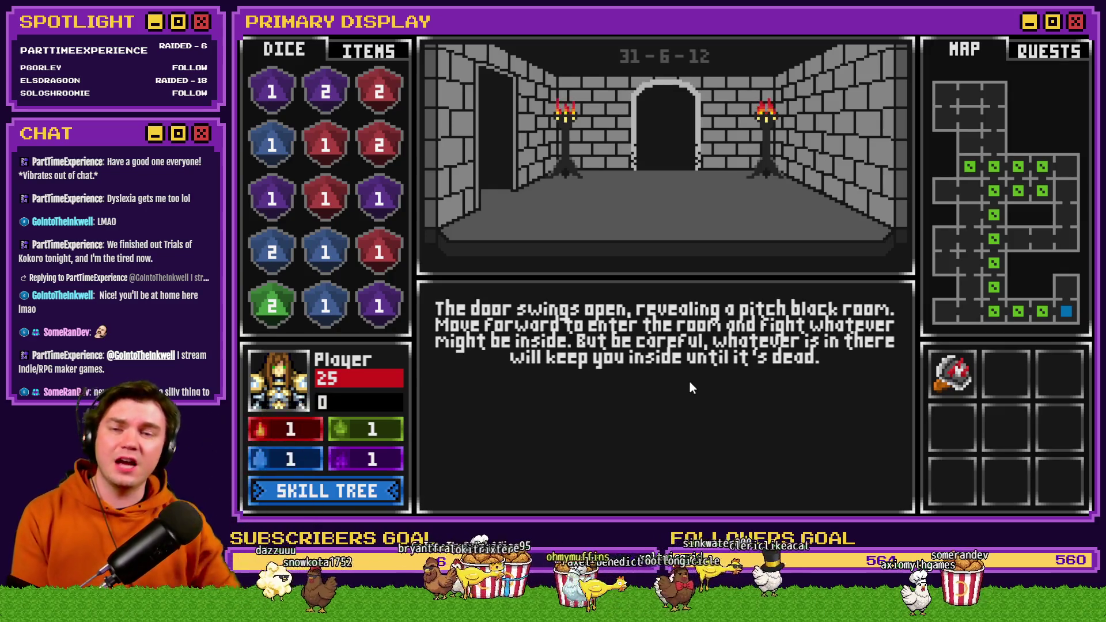
key("w")
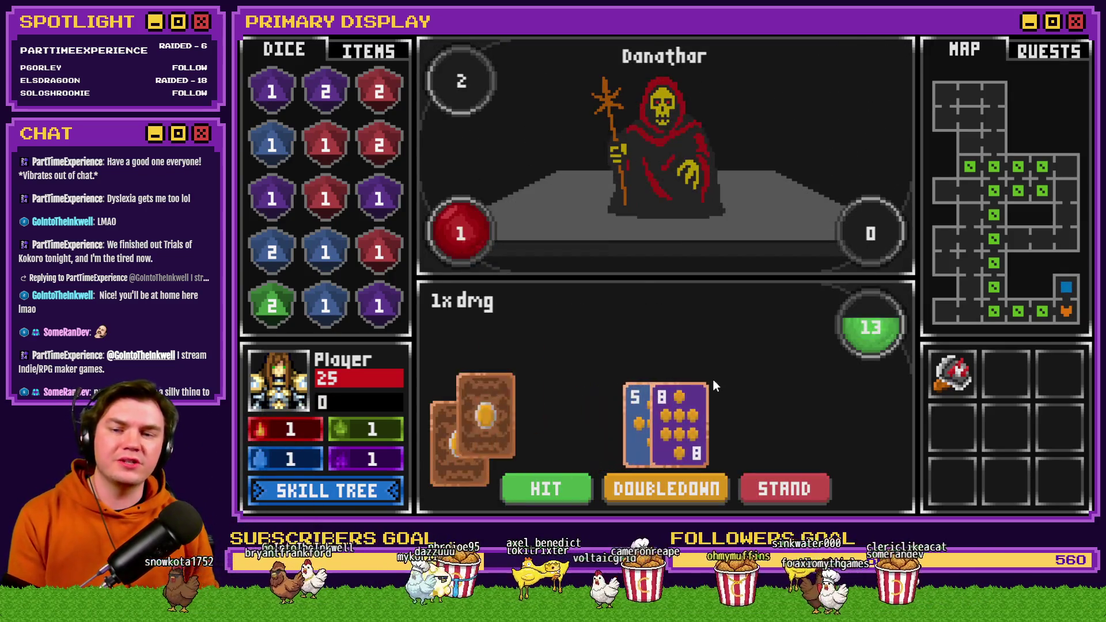
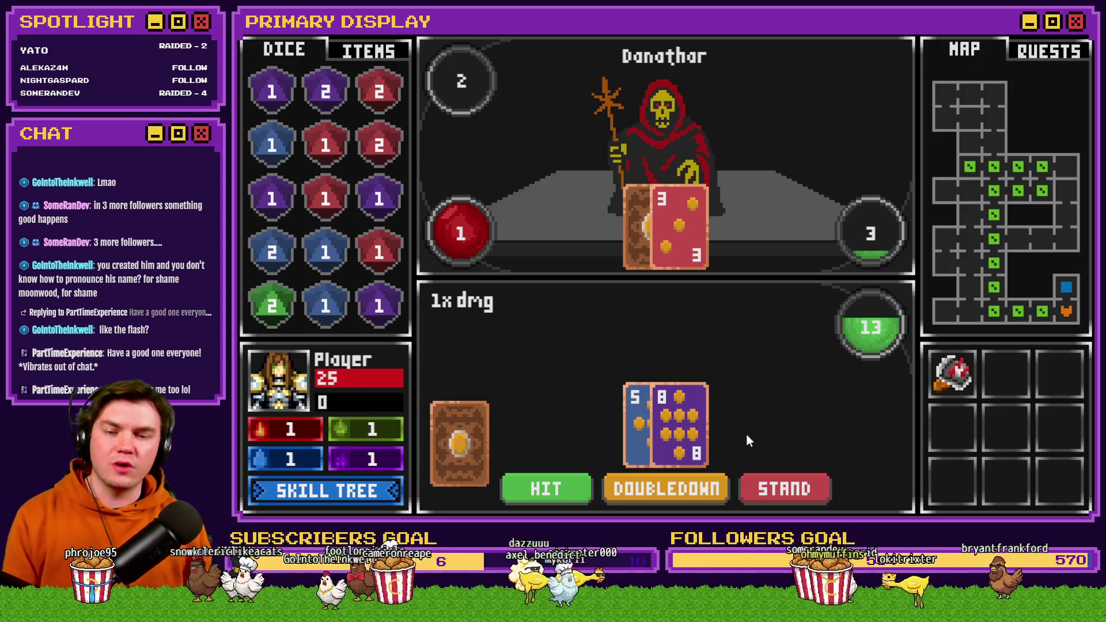
Step: Draw another card, attune to the glyphs, walk out of the glyph room, and end the playtest
left_click(550, 490)
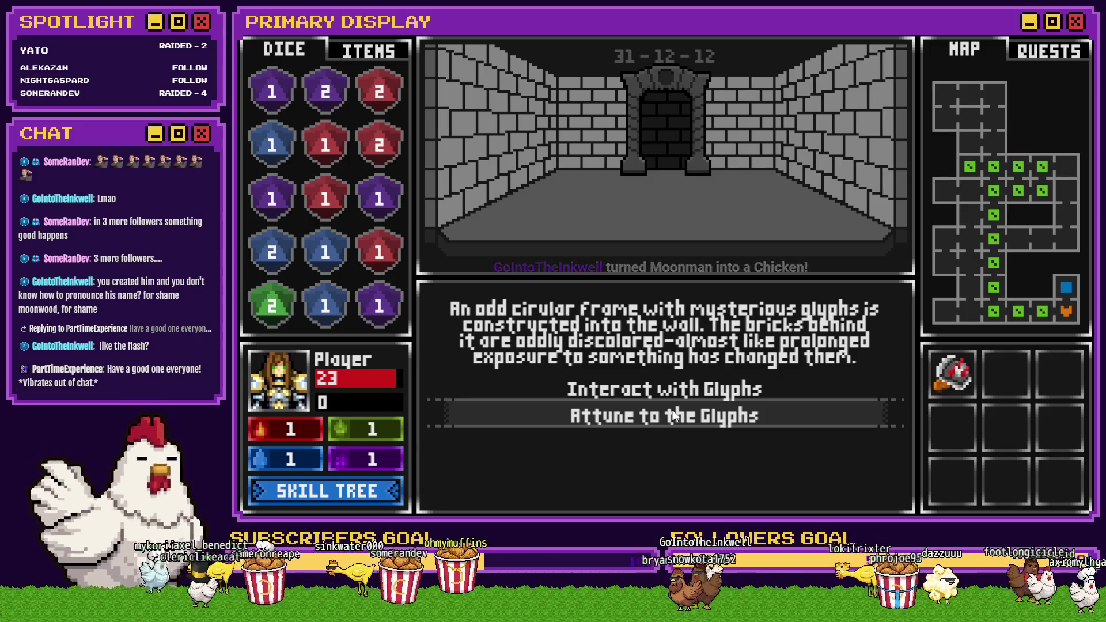
left_click(675, 416)
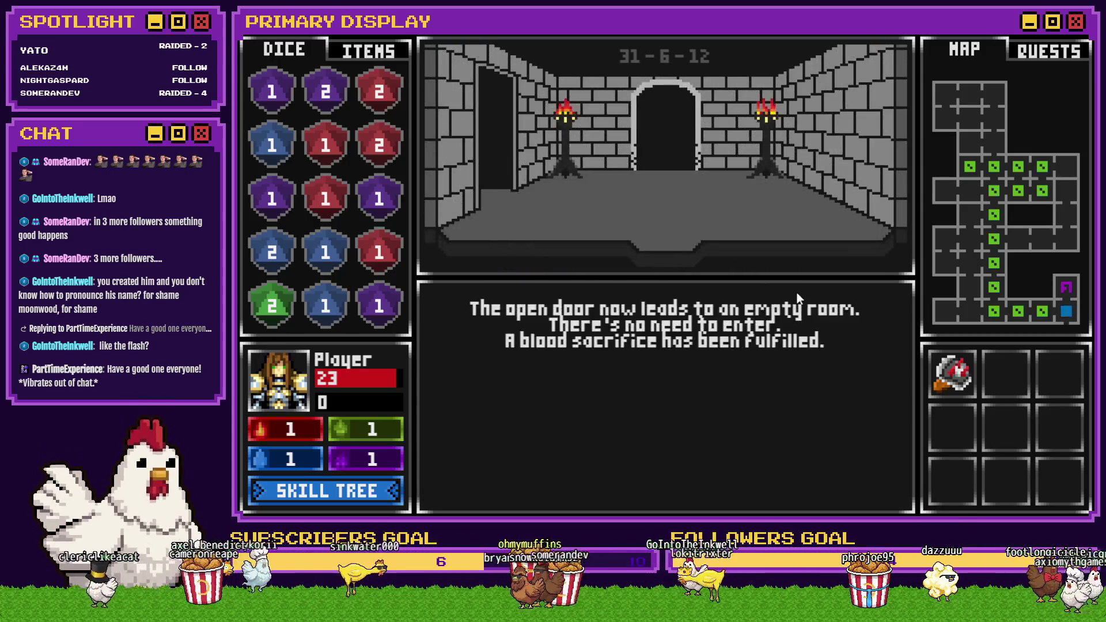
key("s")
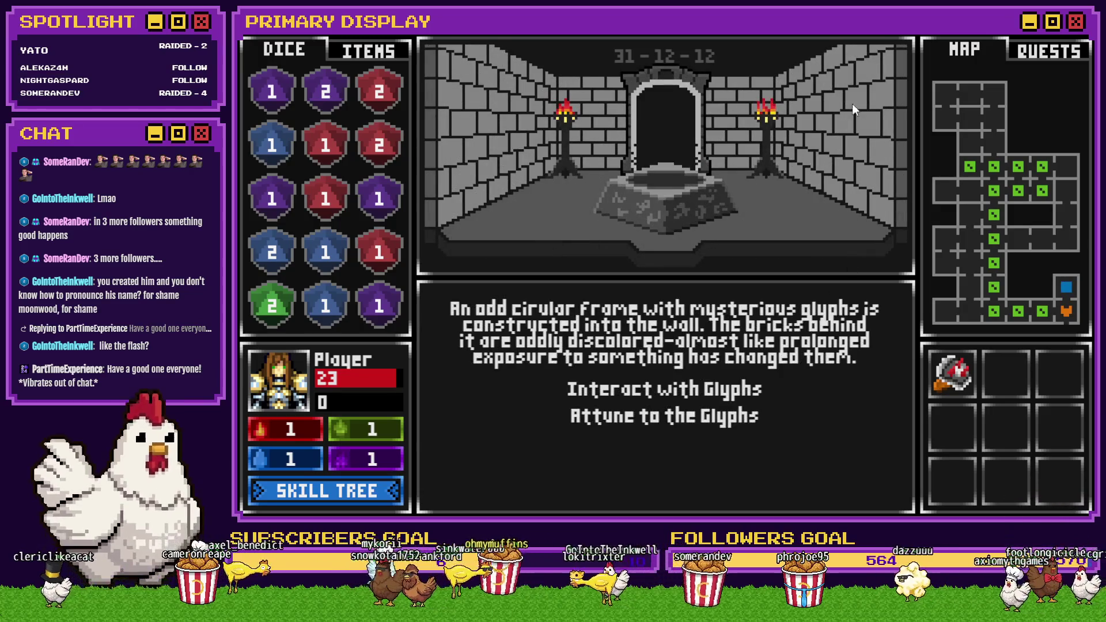
key("s")
key("a")
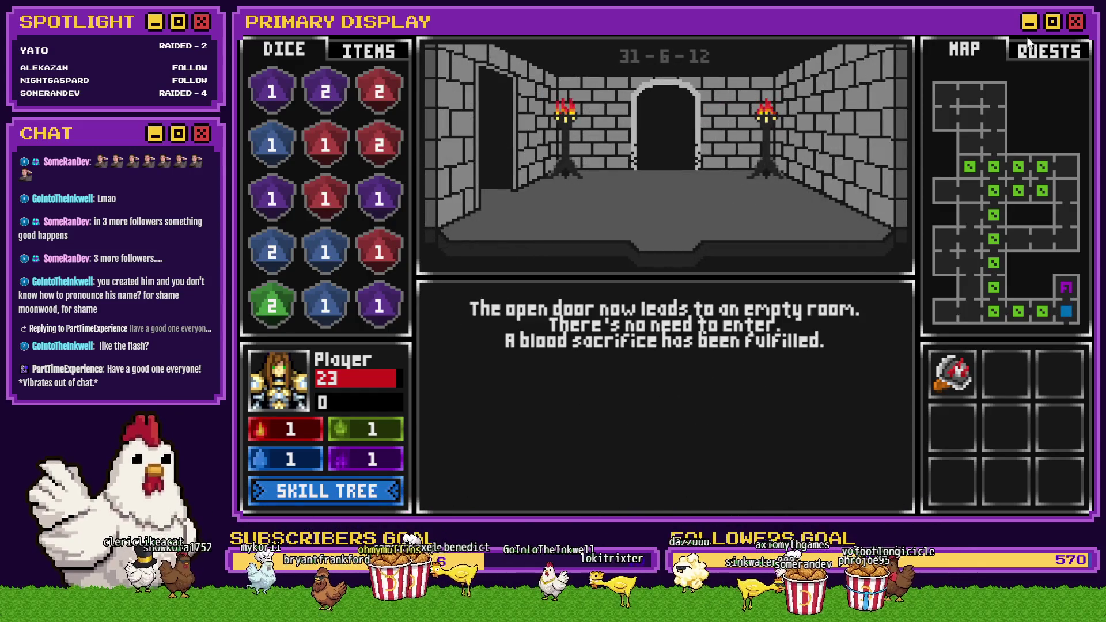
key("alt+F4")
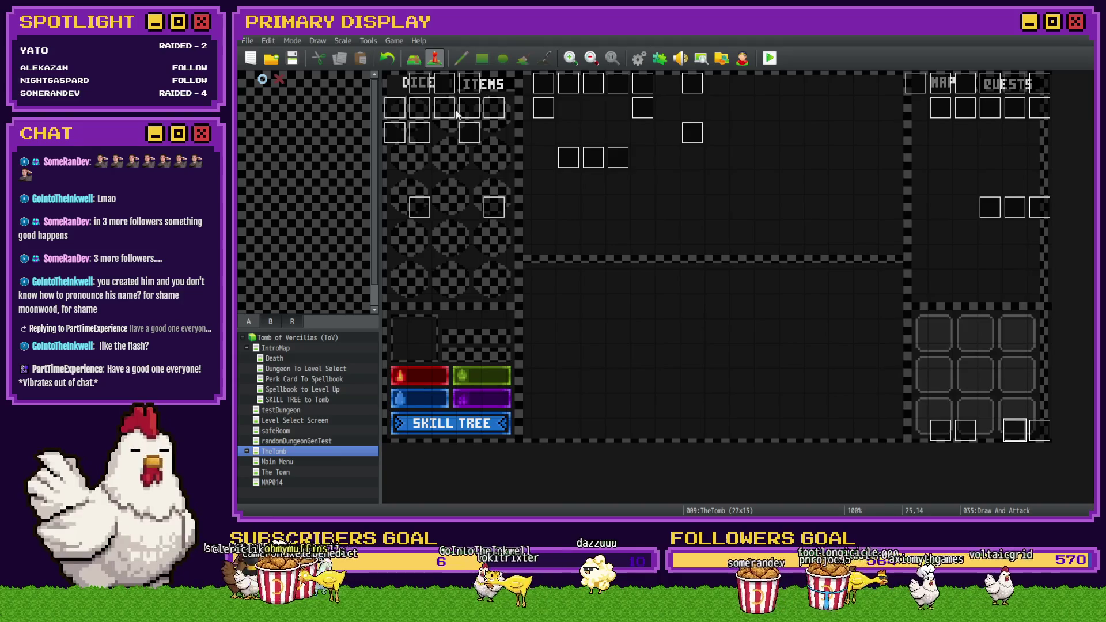
Step: Open the Int/Movement event and review pages 1, 3 and 4, including the decor11 picture script
double_click(431, 91)
left_click(468, 134)
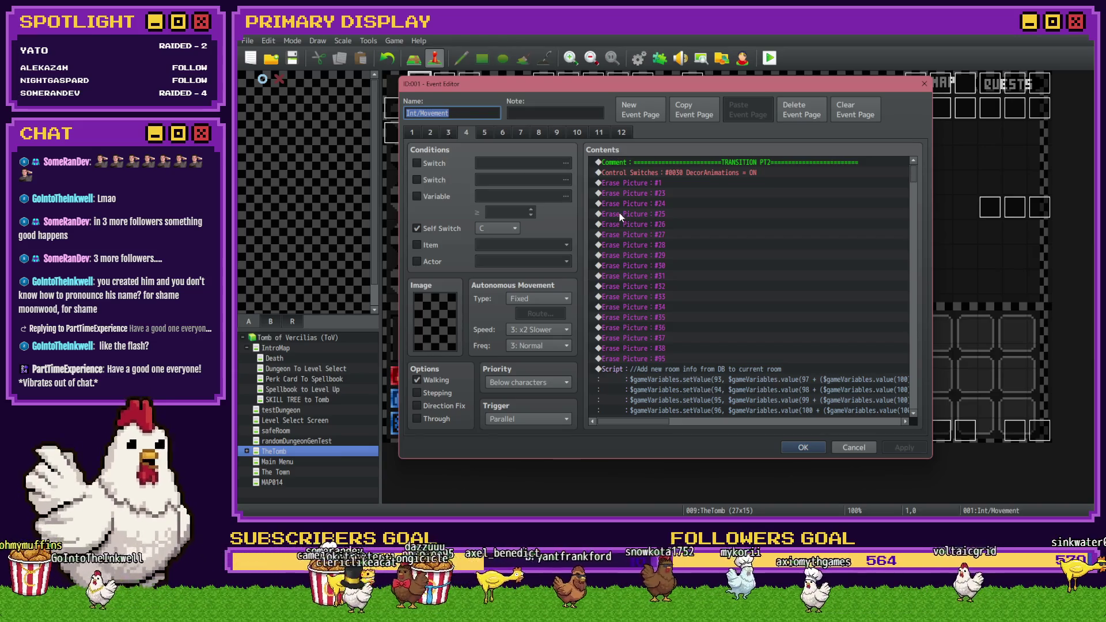
scroll(643, 253, "down", 5)
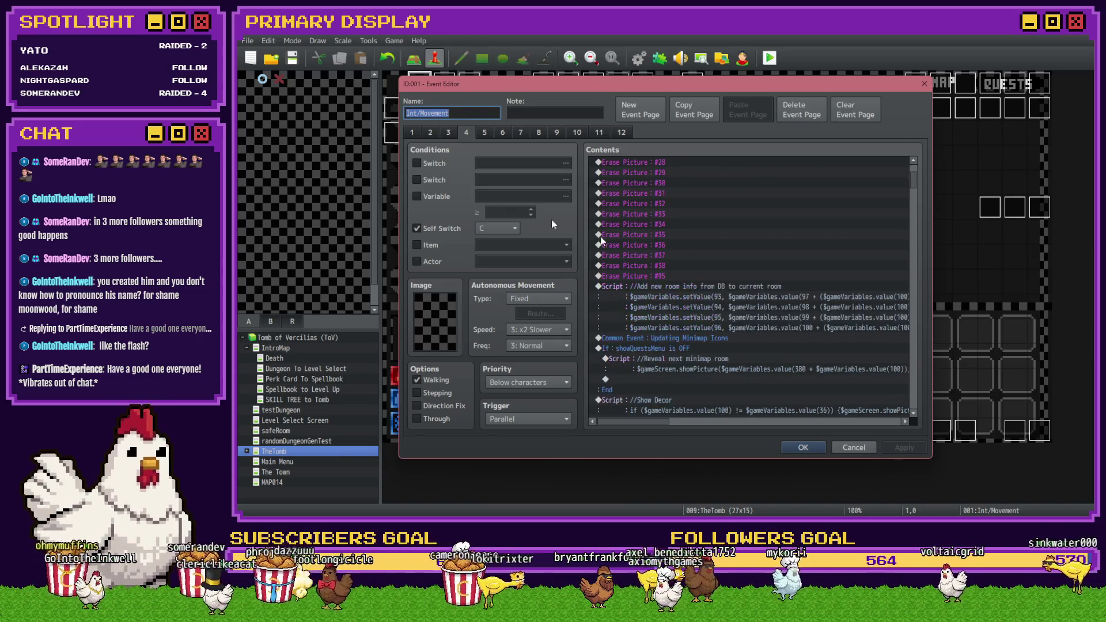
left_click(420, 132)
left_click(449, 135)
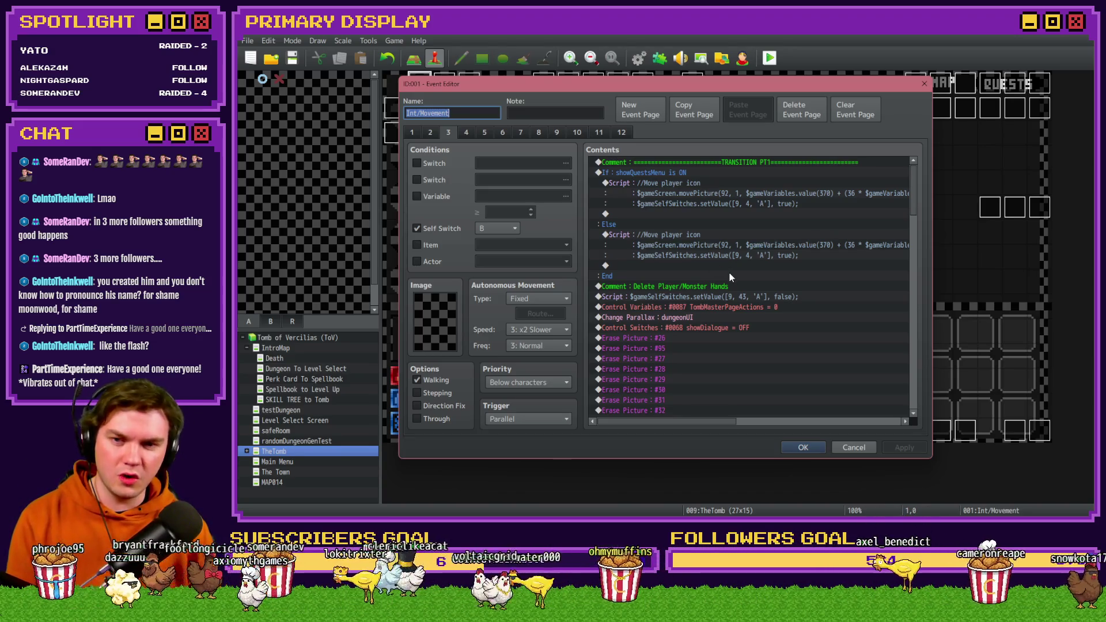
left_click(466, 134)
scroll(720, 331, "down", 8)
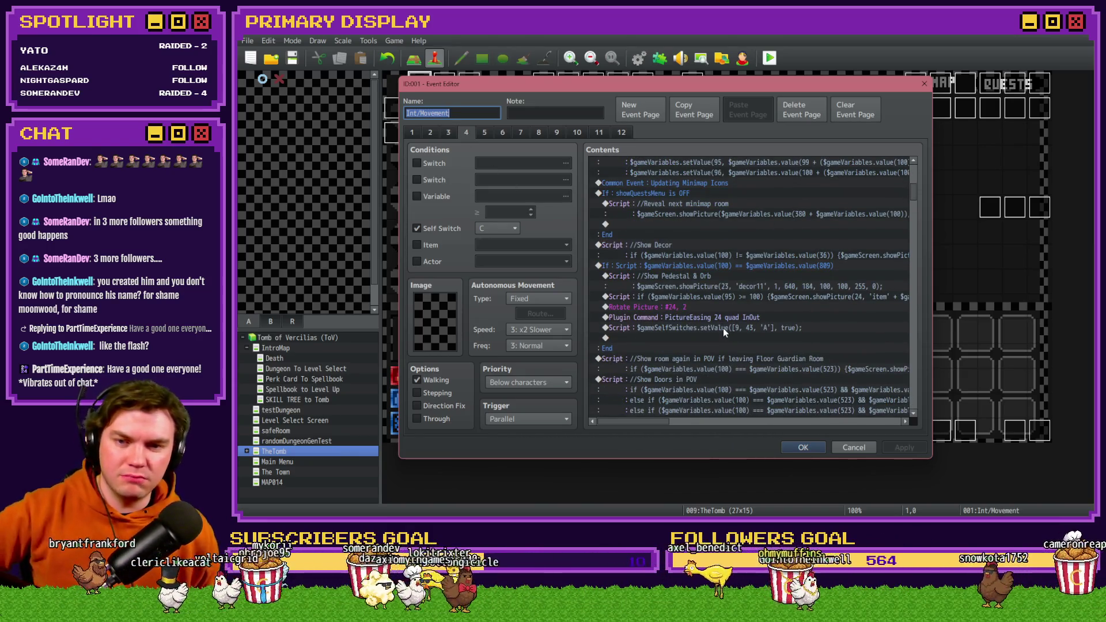
left_click(724, 288)
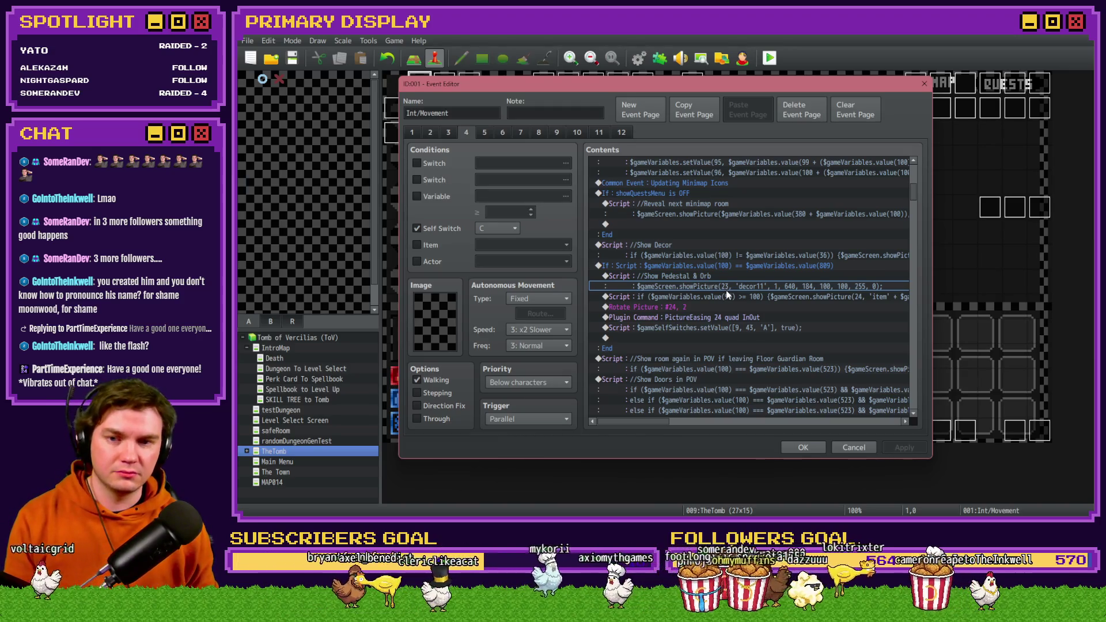
scroll(727, 295, "down", 2)
scroll(729, 294, "up", 2)
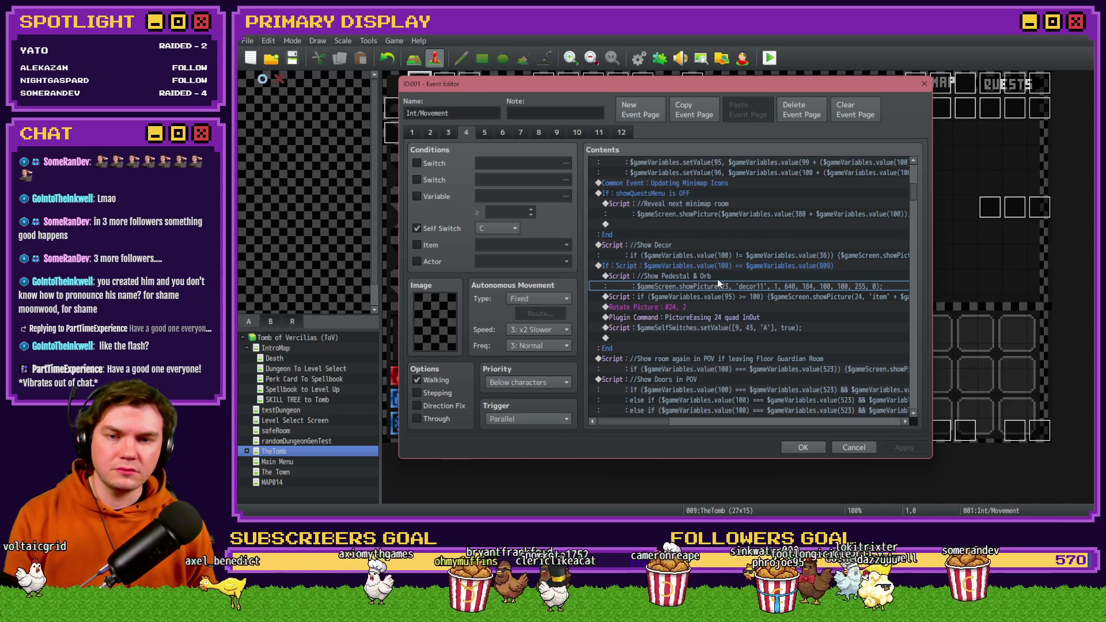
mouse_move(659, 424)
left_mouse_down()
mouse_move(690, 423)
mouse_move(659, 422)
left_mouse_up()
scroll(650, 358, "up", 3)
scroll(650, 358, "up", 5)
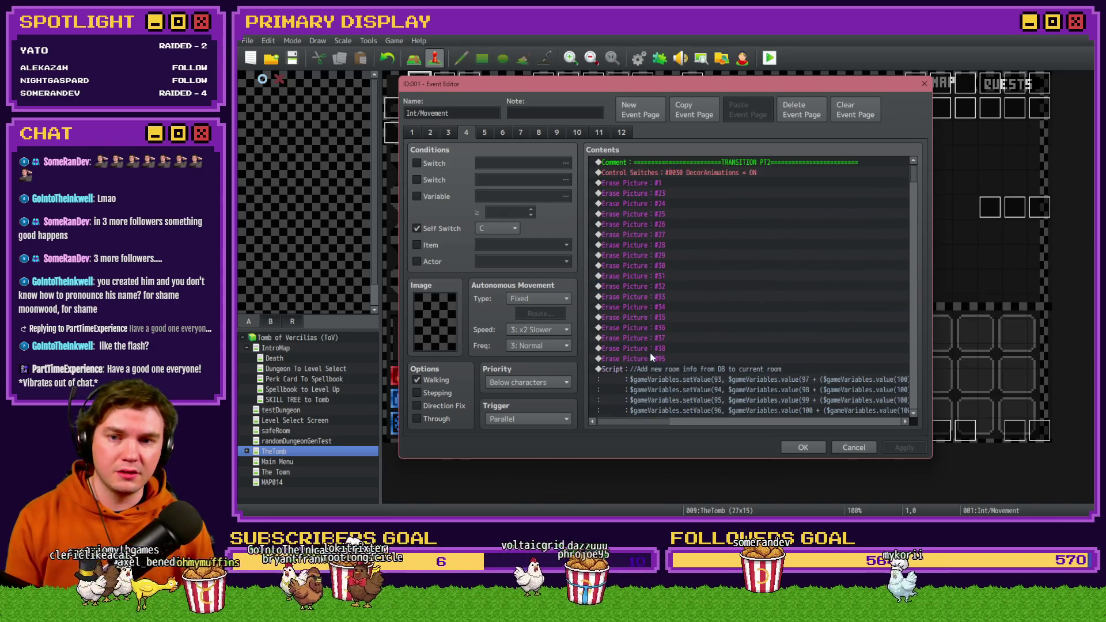
Step: On page 4, duplicate Erase Picture #1 as Erase Picture #2, then save and playtest
left_click(671, 183)
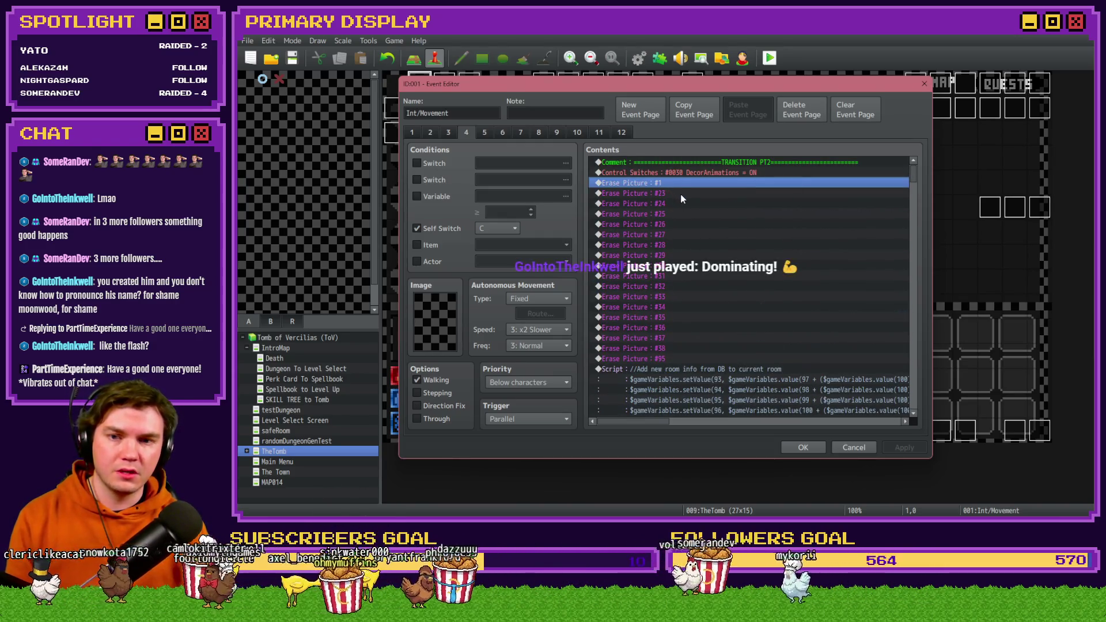
key("ctrl+c")
key("ctrl+v")
double_click(682, 193)
type("2")
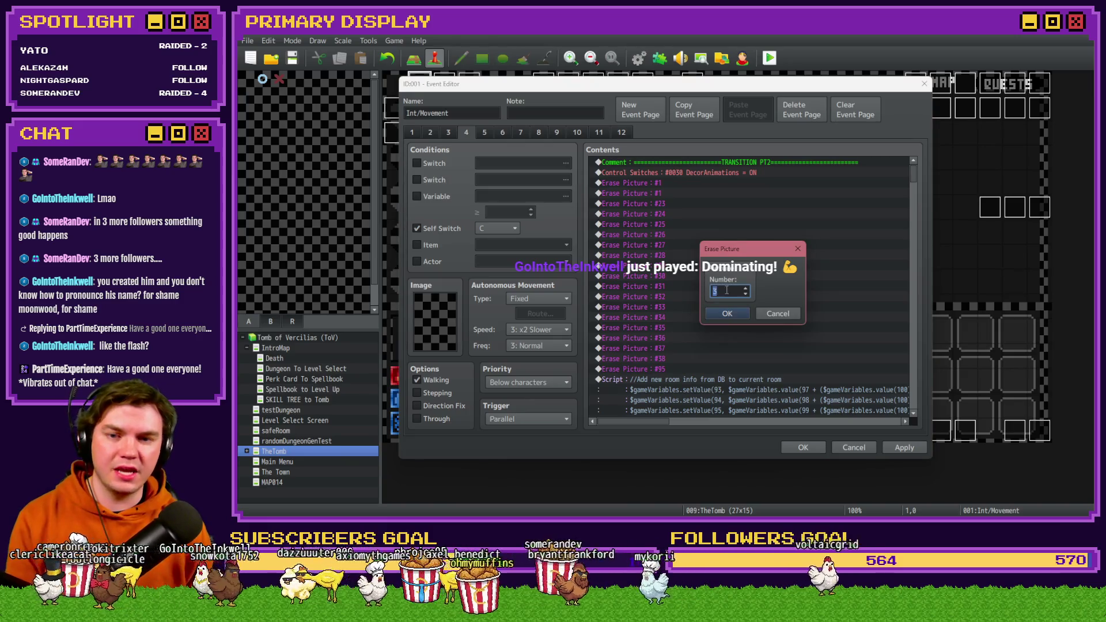
left_click(727, 313)
left_click(803, 447)
key("alt+F4")
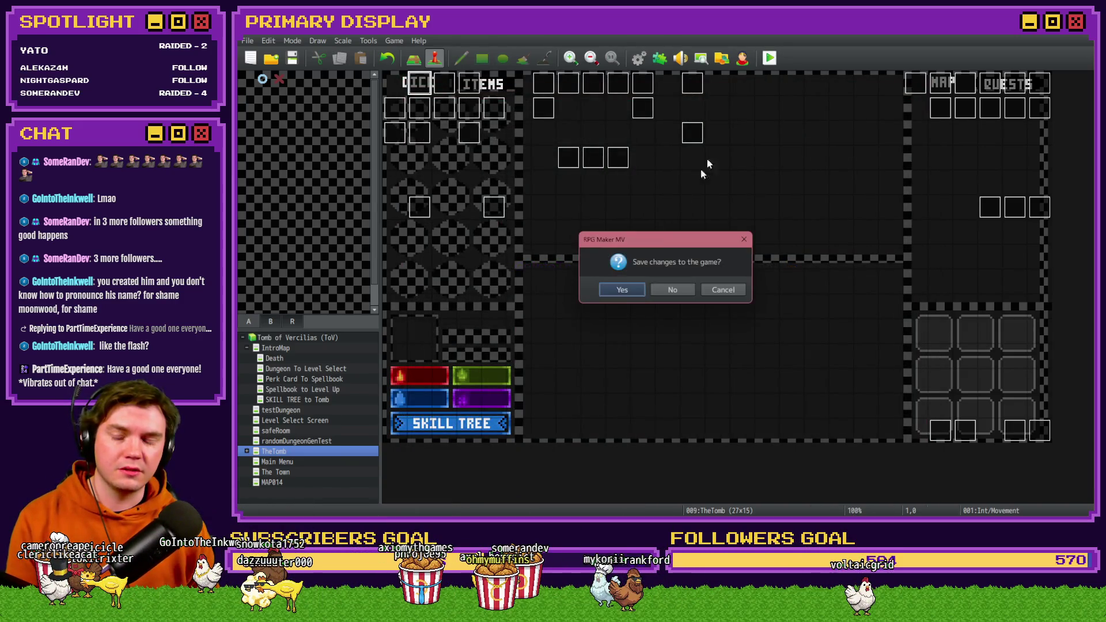
left_click(621, 295)
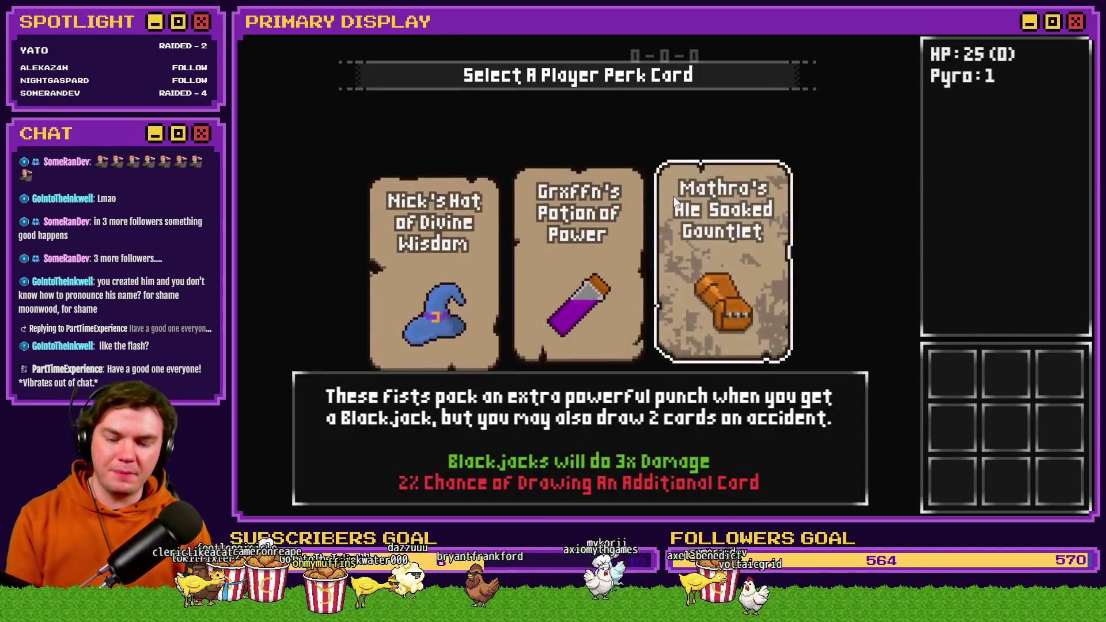
Step: Pick the Mathra's Ale Soaked Gauntlet perk card and walk up to the wooden door
left_click(673, 196)
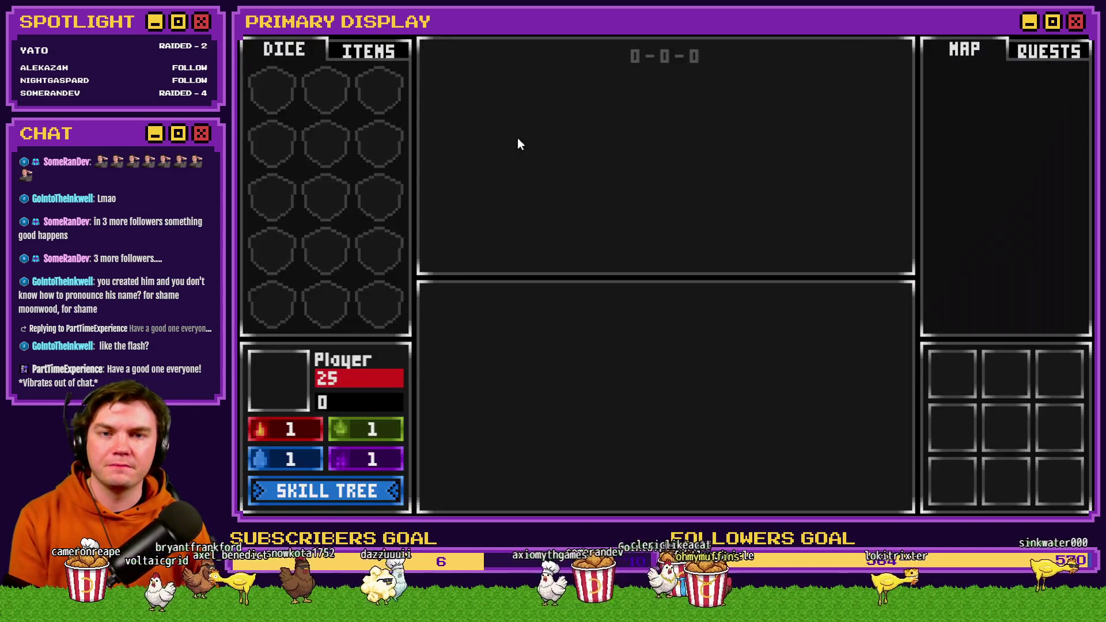
key("w")
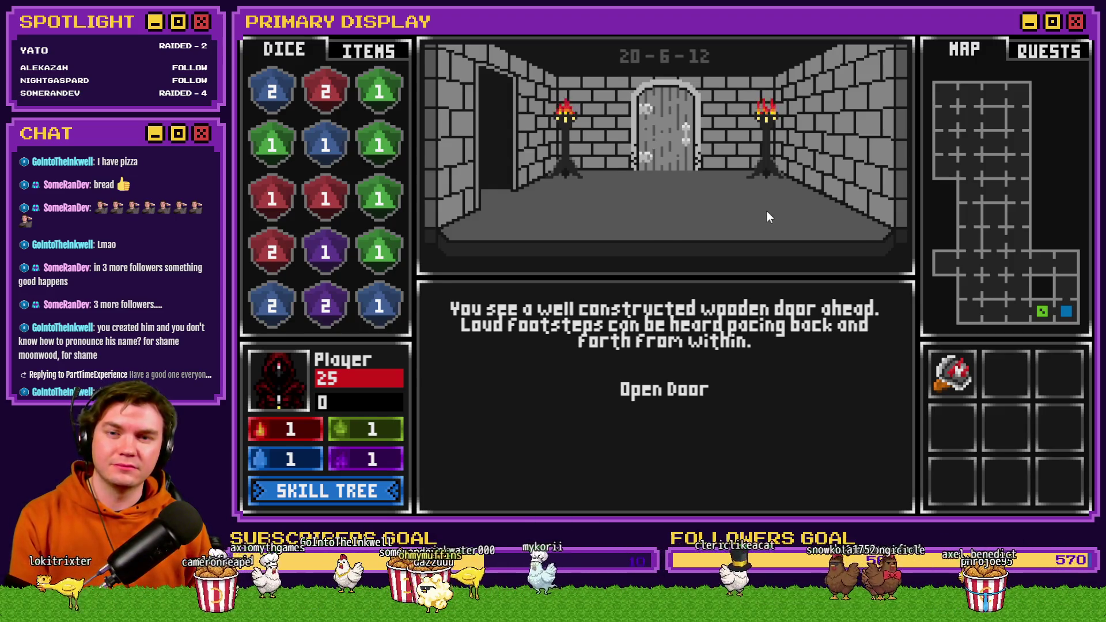
Step: Walk back and forth between the wooden door, the red die room and the dark square
key("w")
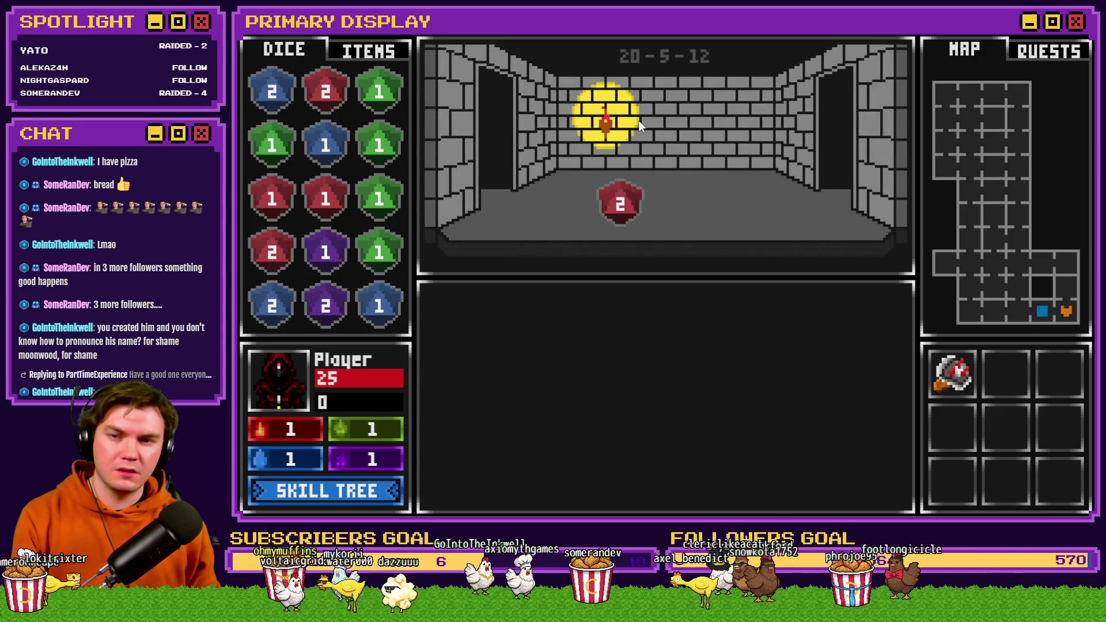
key("w")
key("s")
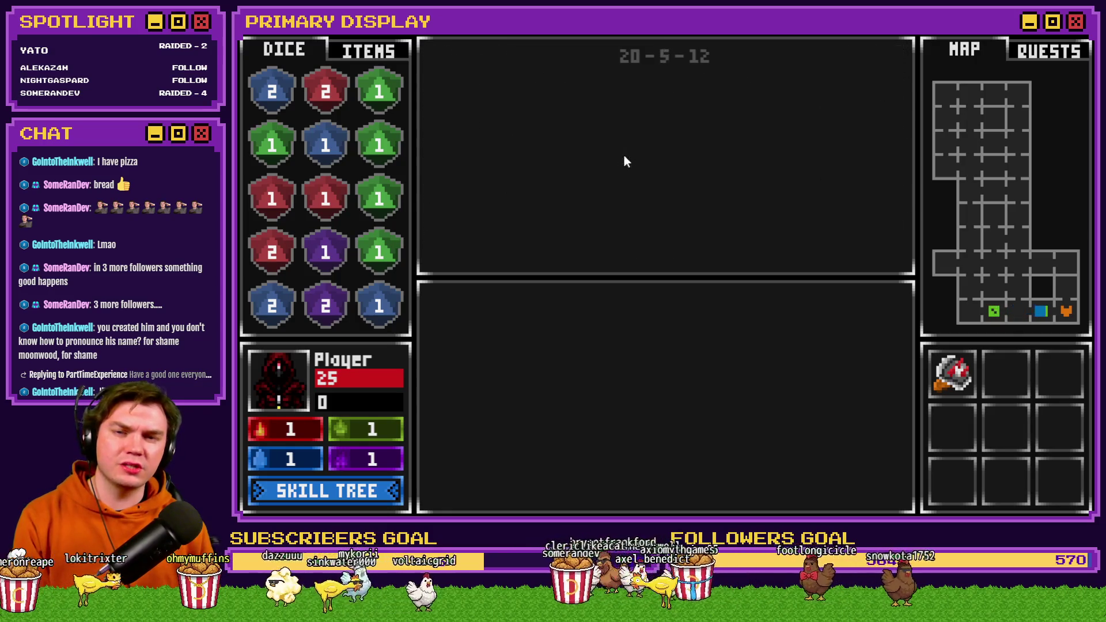
key("s")
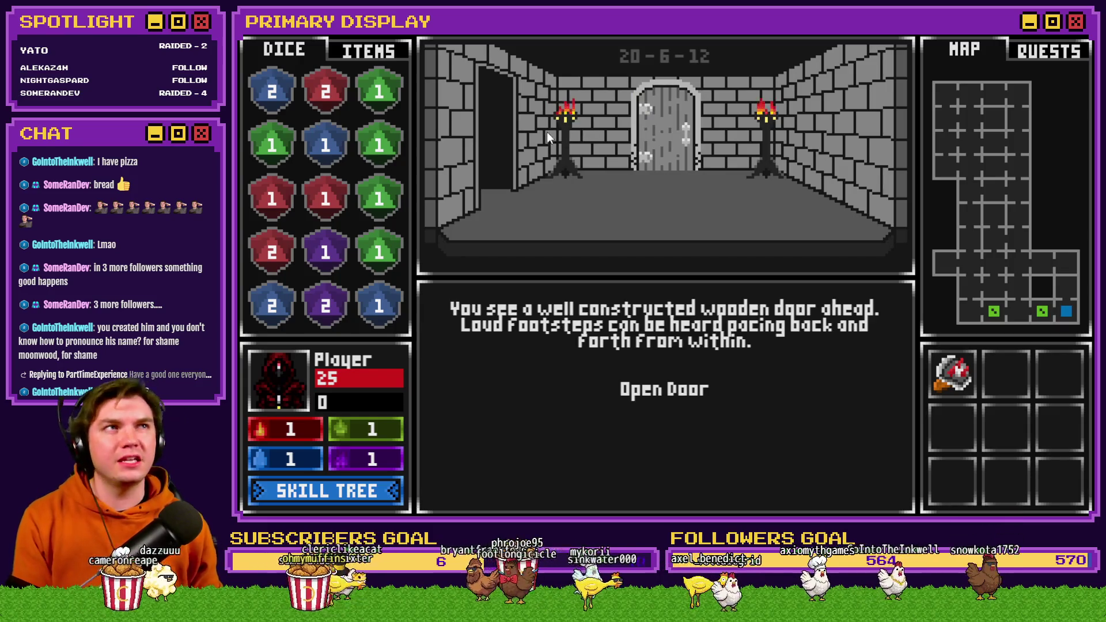
key("w")
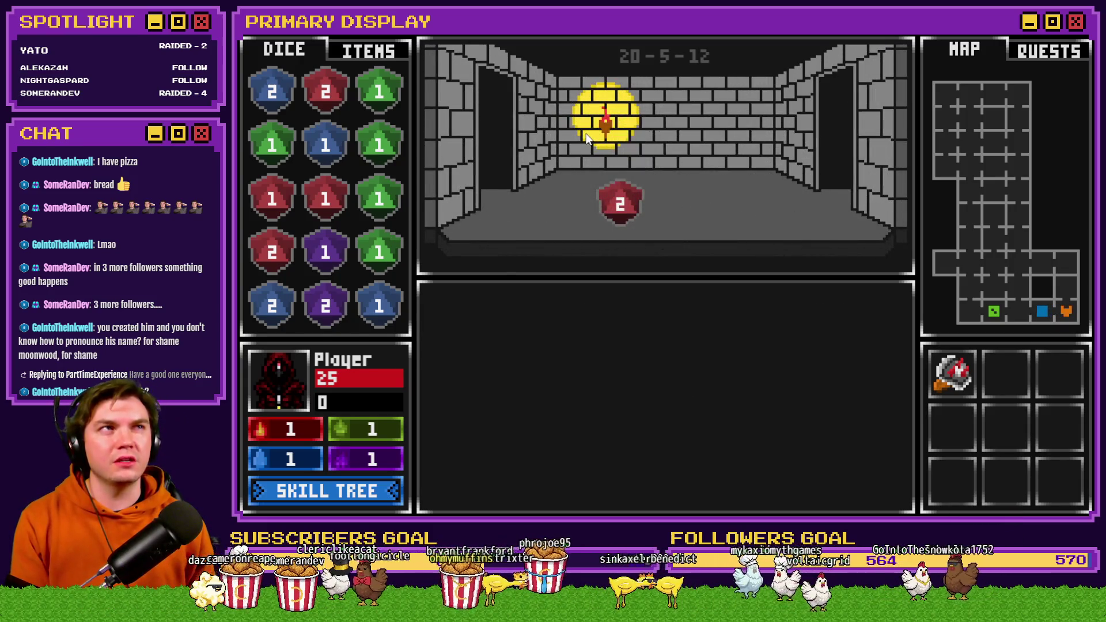
key("s")
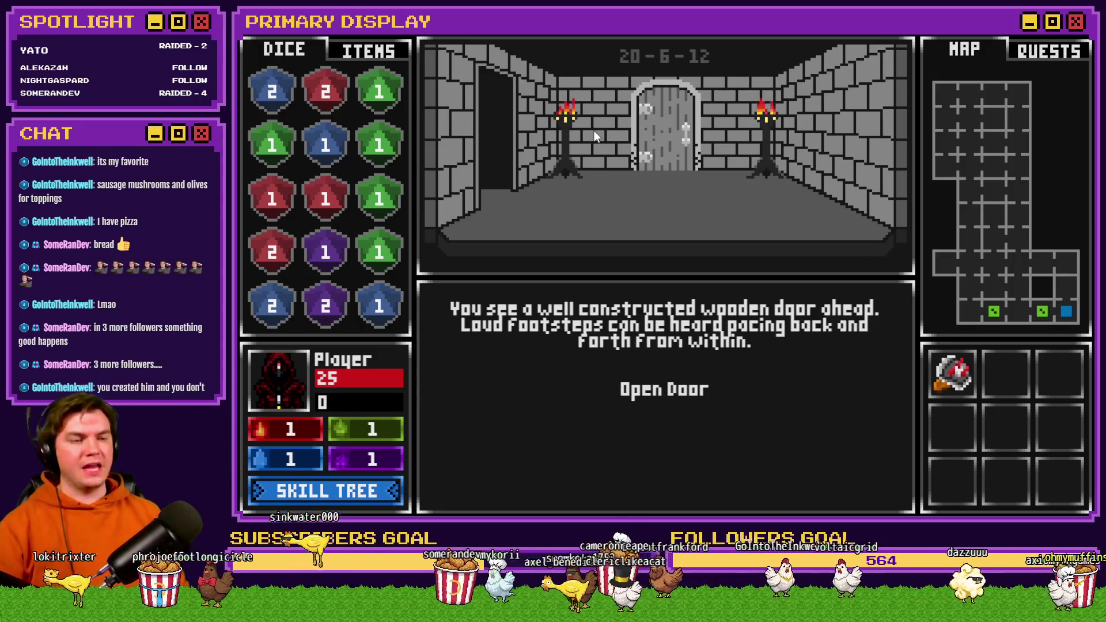
Step: Open the wooden door, keep the hand against Danathar, and continue past the glyph wall
left_click(698, 389)
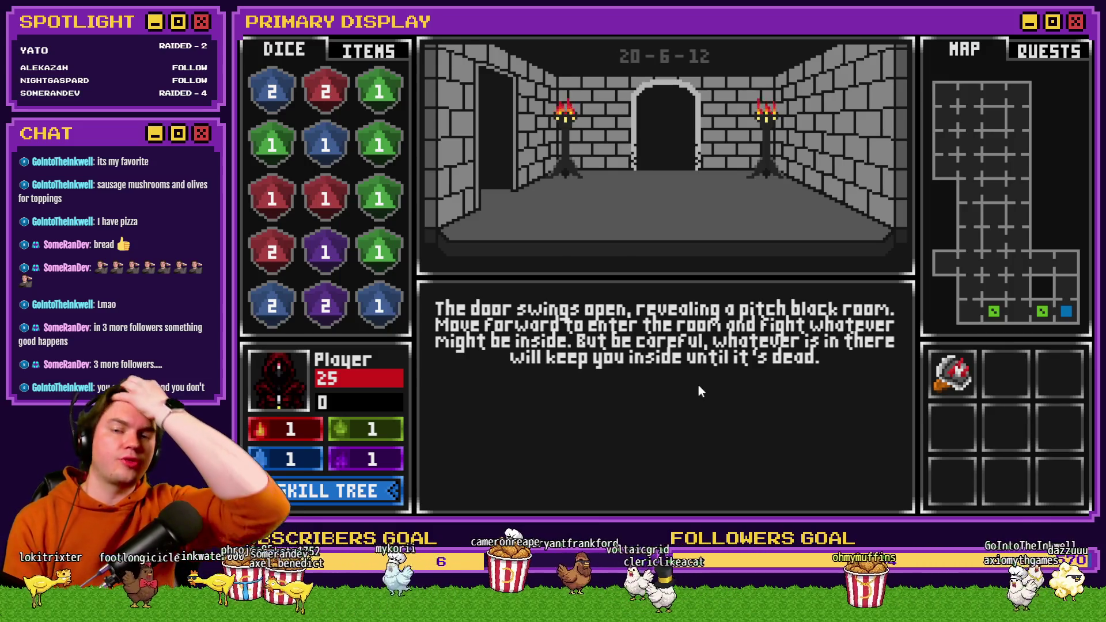
key("w")
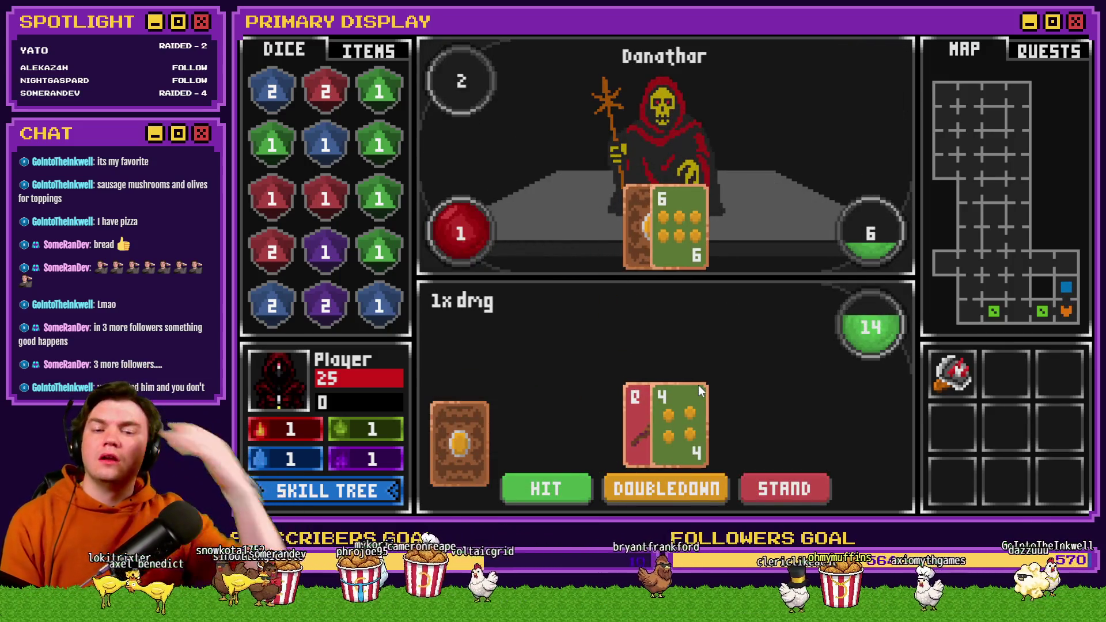
left_click(752, 485)
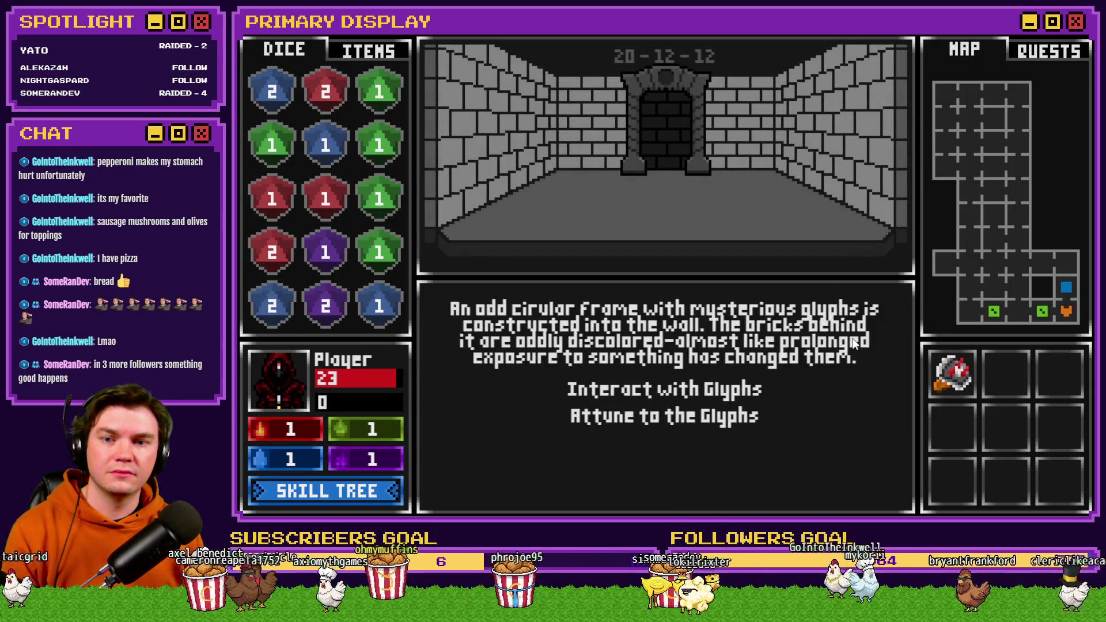
left_click(787, 426)
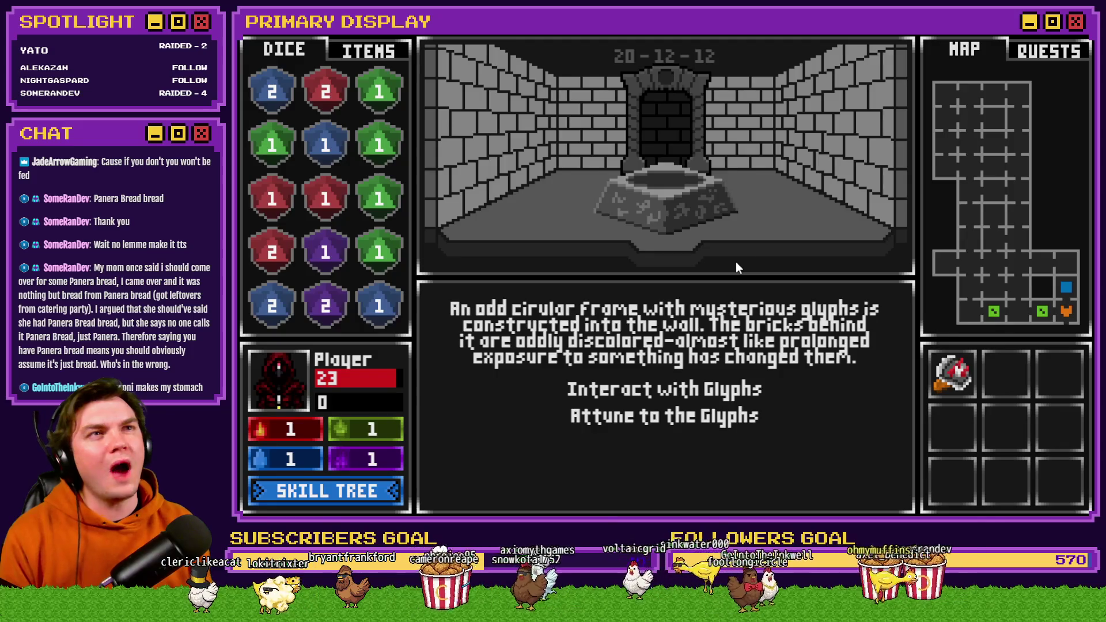
Step: Open the glyph ring puzzle at the rune-carved pedestal
left_click(731, 387)
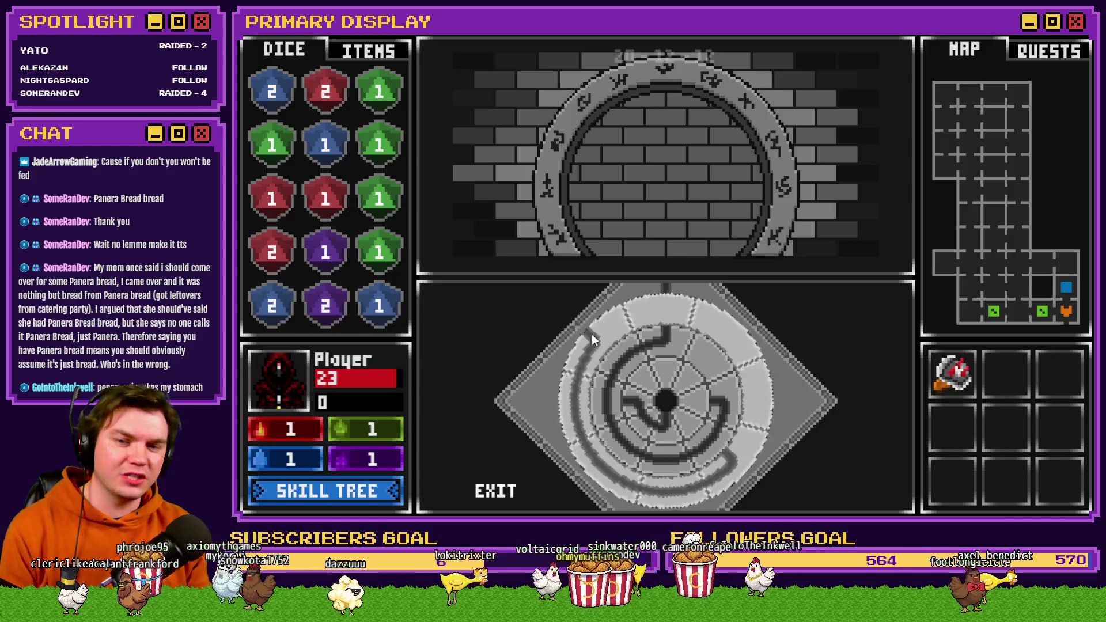
Step: Rotate the glyph rings twice and exit the puzzle
left_click(666, 329)
left_click(662, 353)
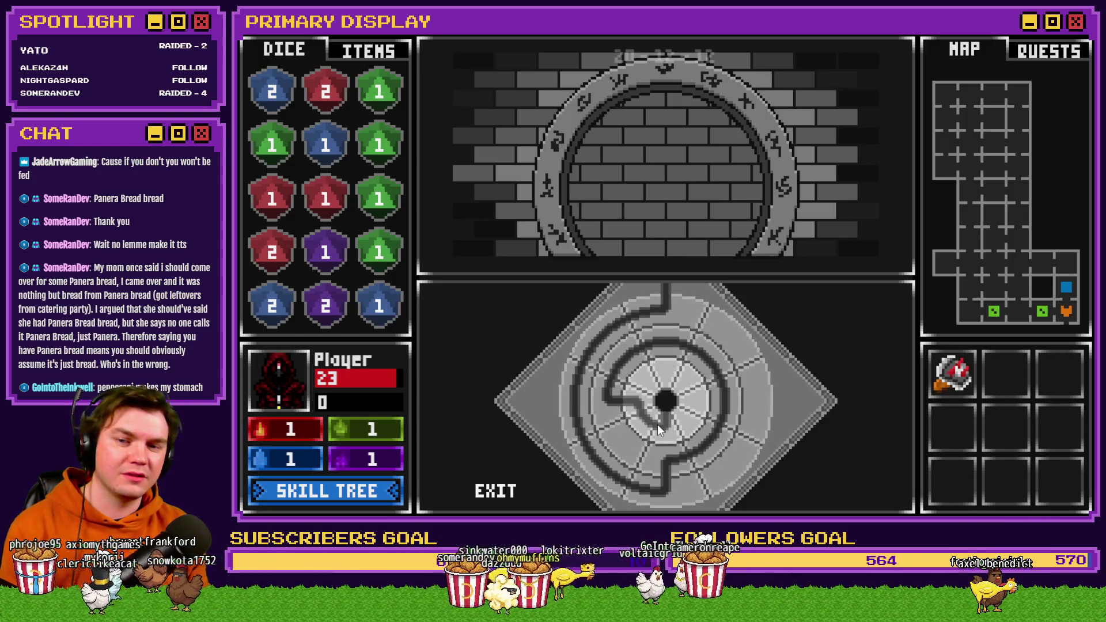
left_click(503, 493)
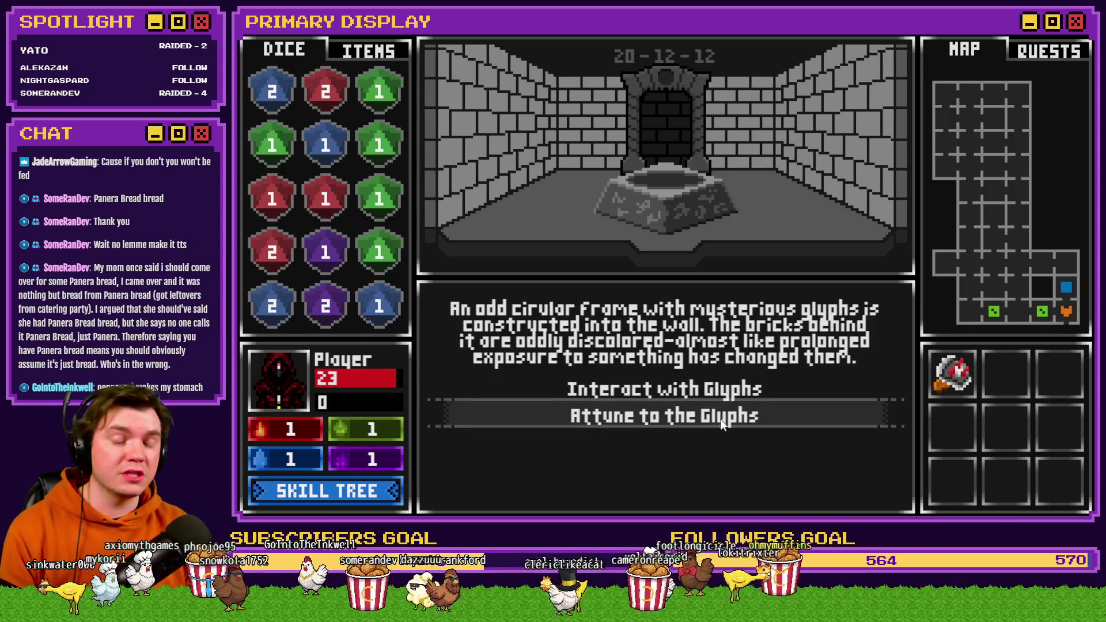
Step: Attune to the glyphs, end the playtest, and open the Tomb Master event
left_click(720, 419)
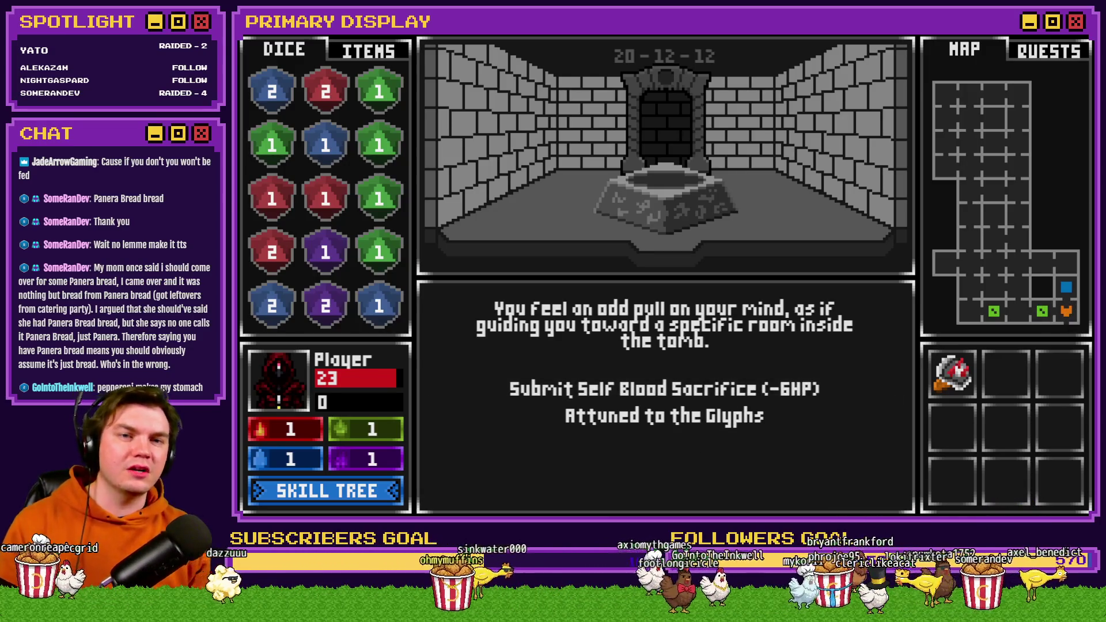
key("alt+F4")
double_click(397, 127)
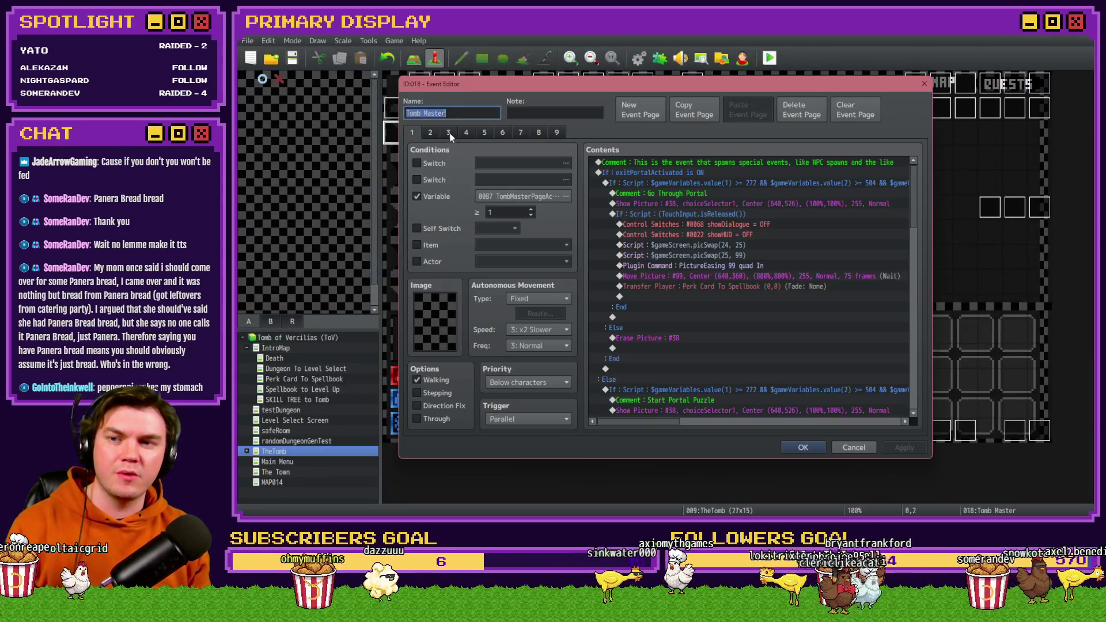
Step: Browse the Tomb Master event's pages 3 through the later pages
left_click(449, 133)
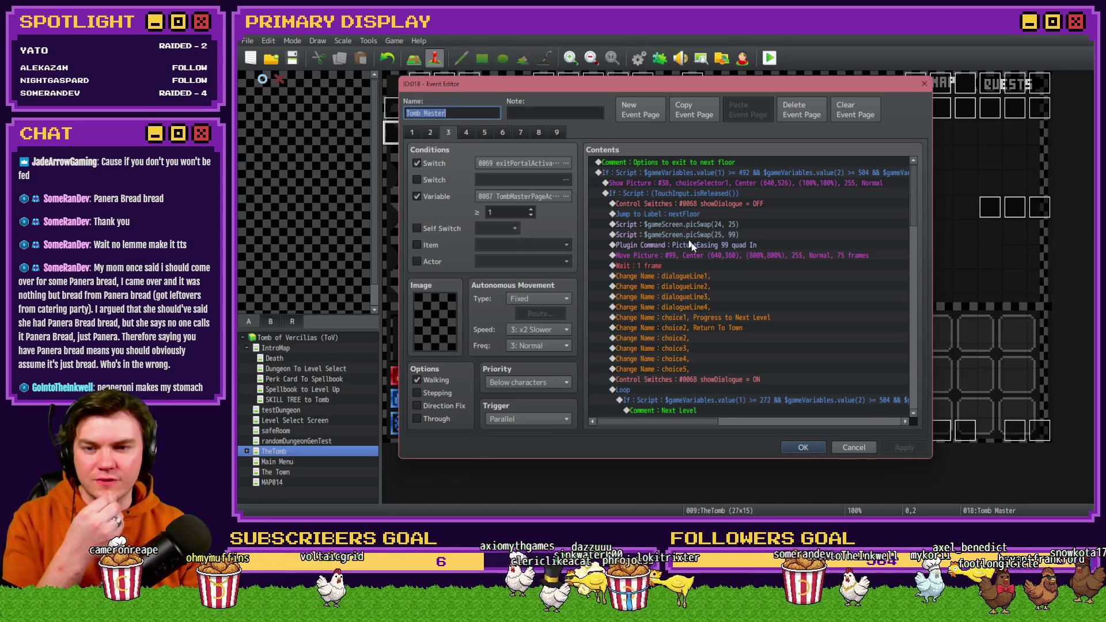
scroll(717, 306, "down", 15)
scroll(717, 307, "down", 5)
left_click(466, 133)
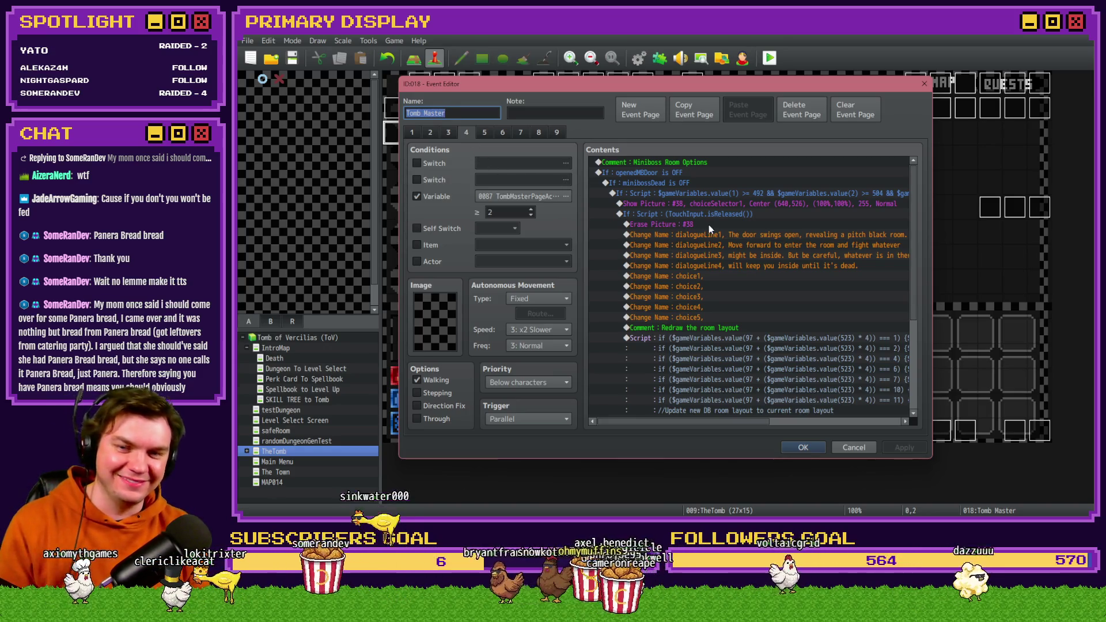
left_click(485, 133)
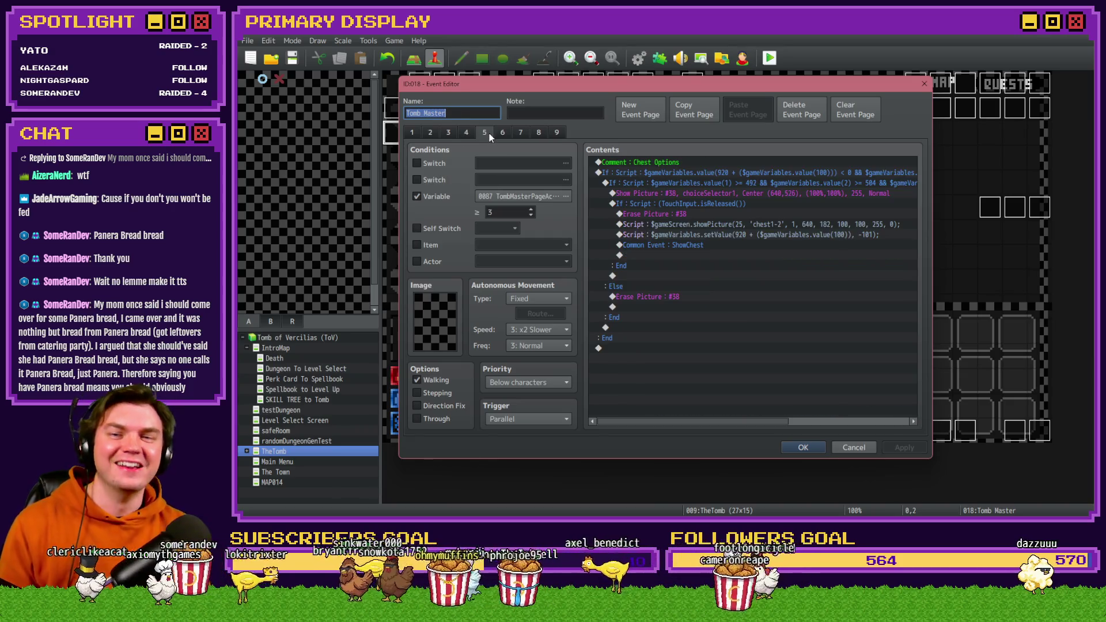
left_click(500, 132)
left_click(520, 133)
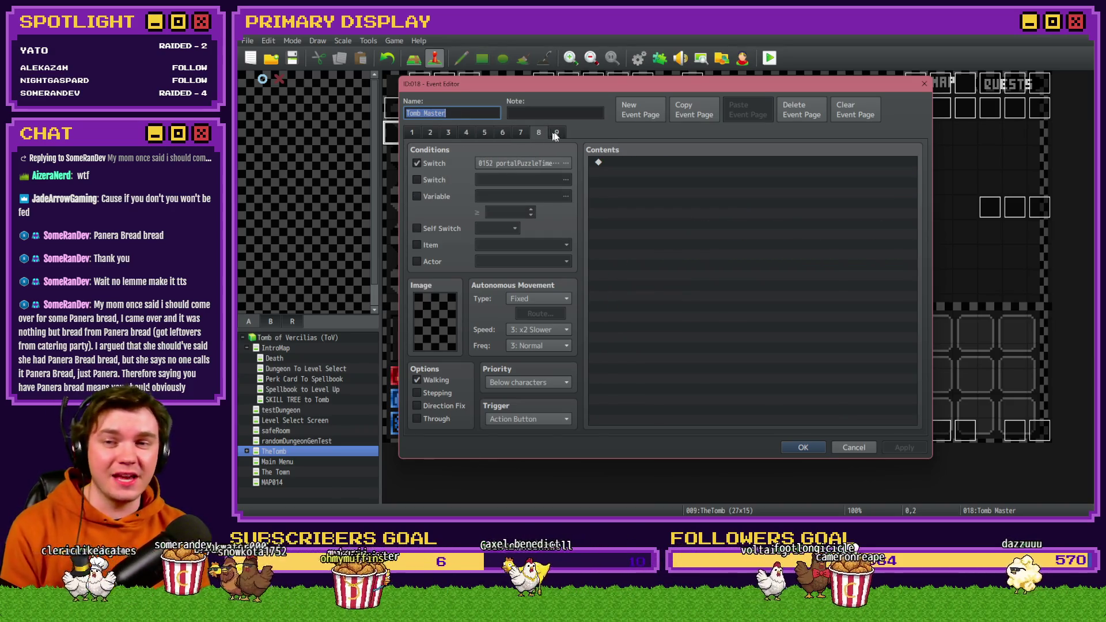
Step: Scroll page 1 to the Get Miniboss X and Y loop and select the RTG-CurrentSnakeLocation line
left_click(413, 132)
scroll(679, 261, "down", 10)
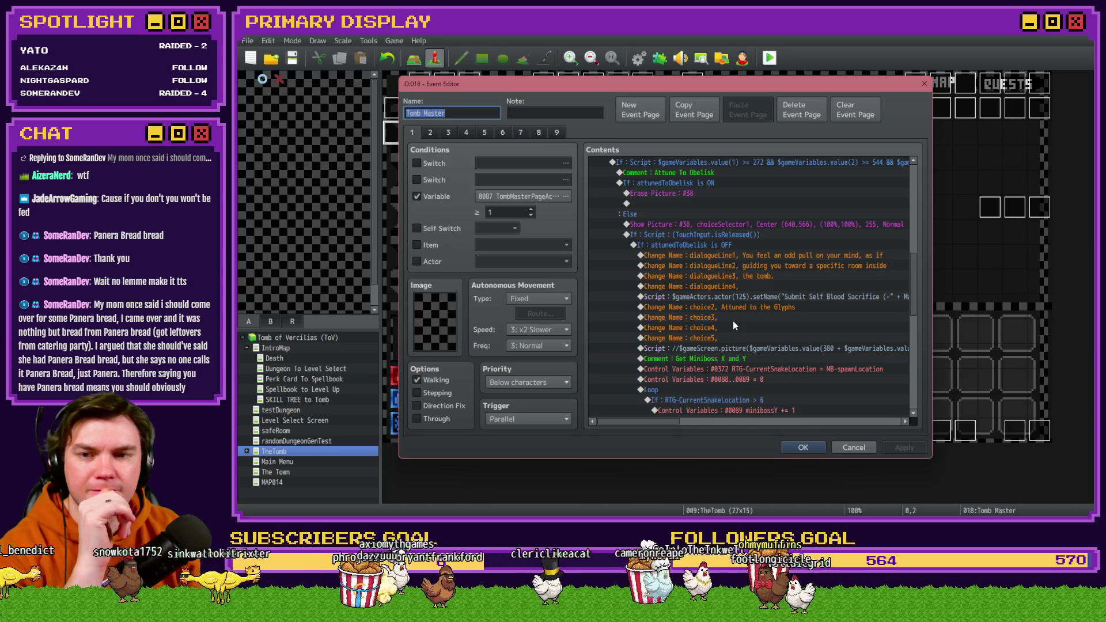
scroll(732, 323, "down", 1)
scroll(731, 324, "down", 2)
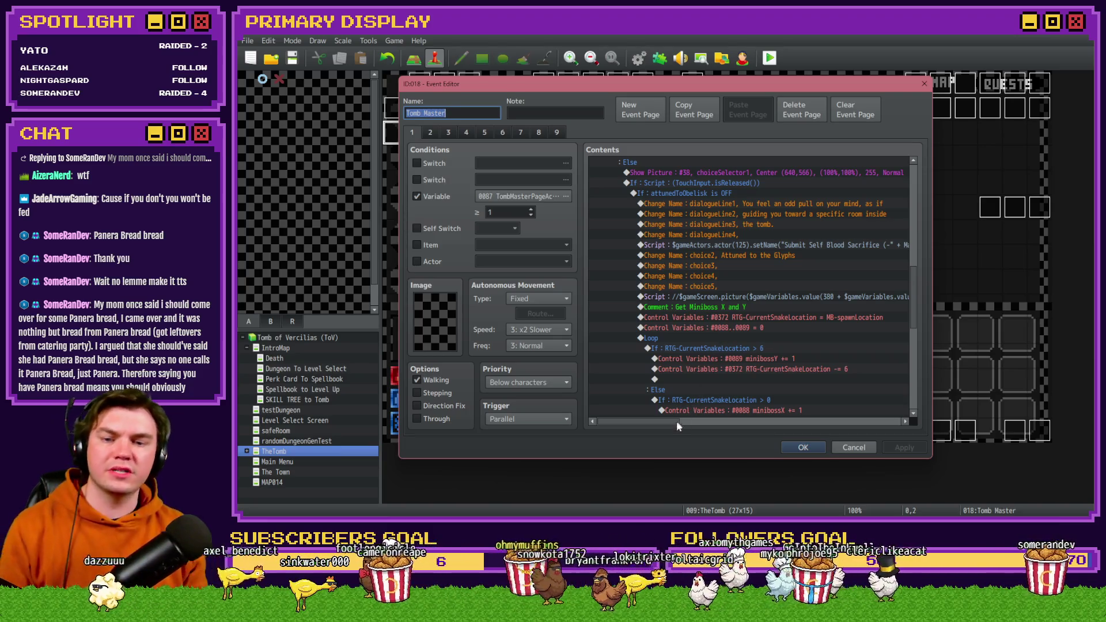
scroll(678, 424, "right", 1)
scroll(683, 362, "down", 5)
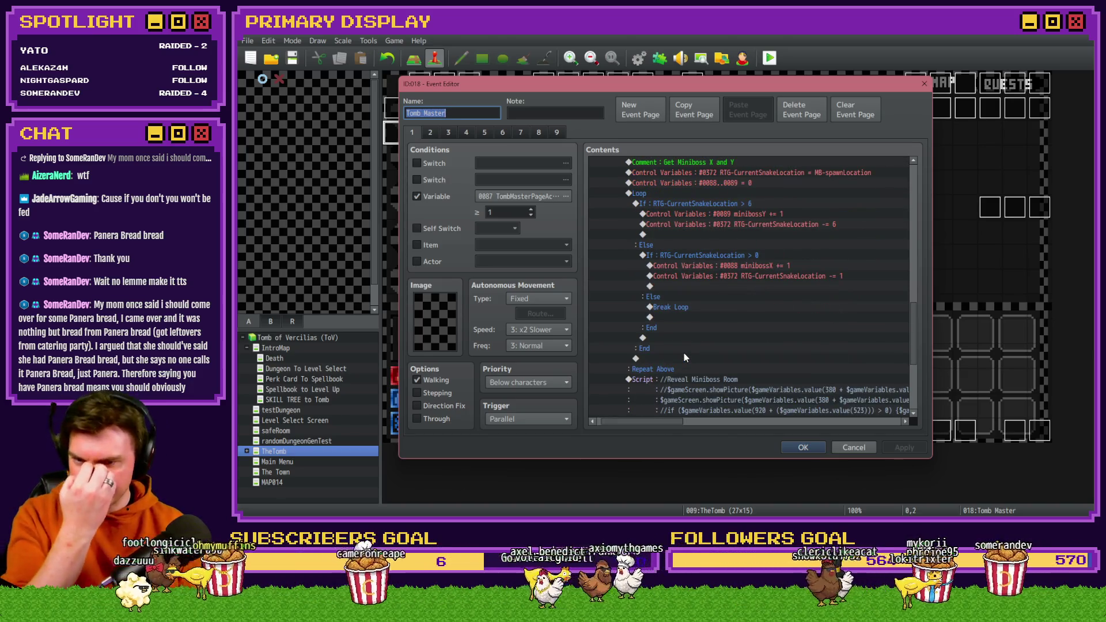
scroll(684, 354, "down", 2)
scroll(679, 353, "up", 5)
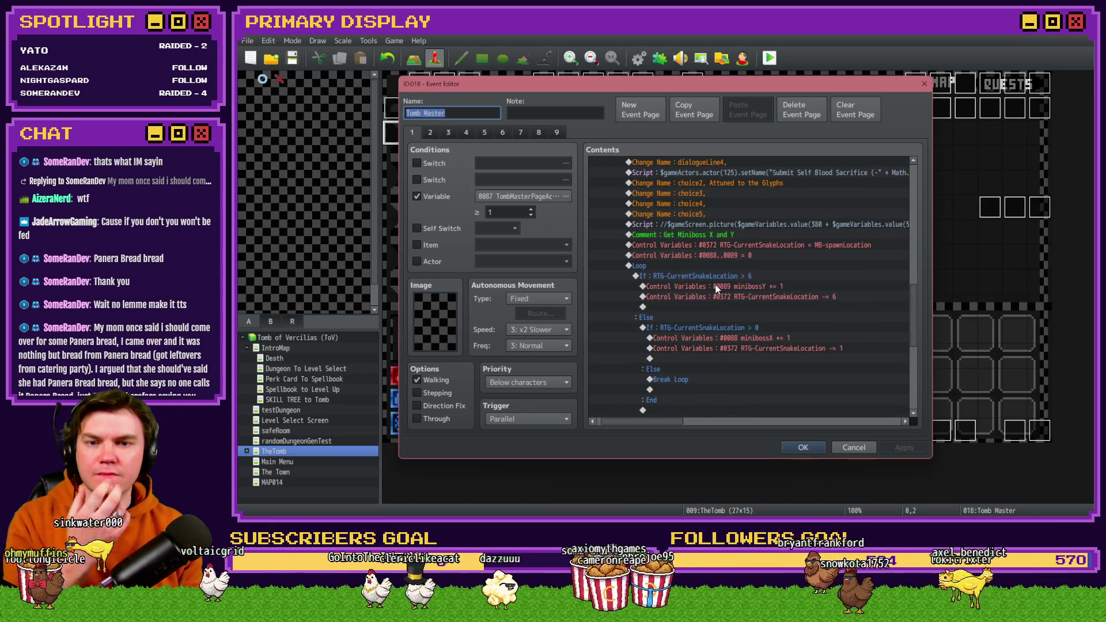
left_click(741, 246)
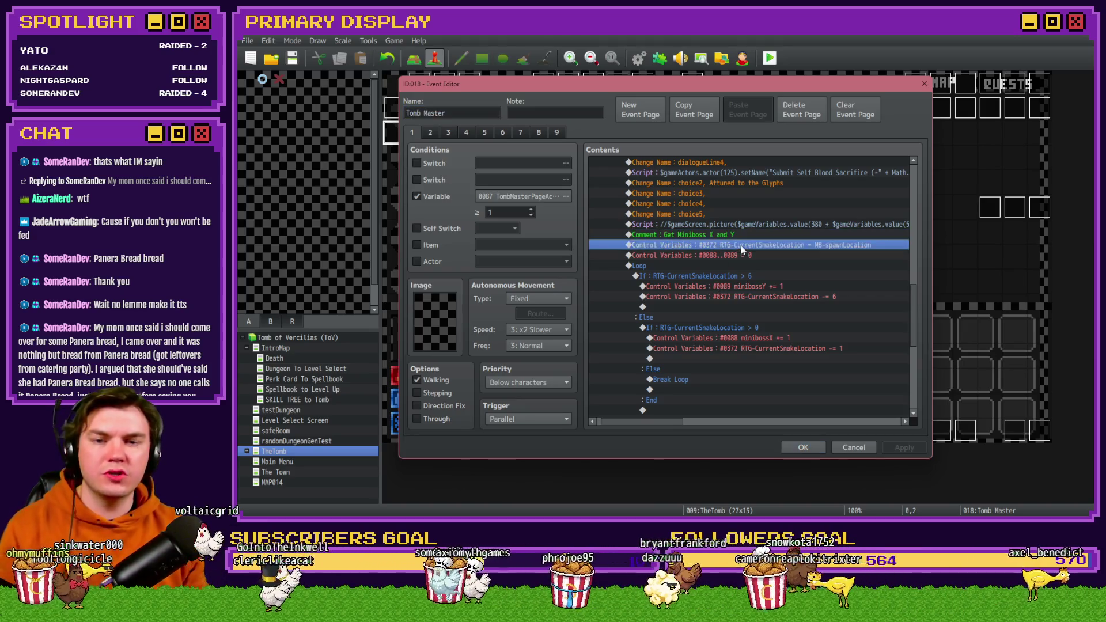
Step: Browse operand variables for the #0372 assignment, cancel unchanged, close Tomb Master, and open Common Events
double_click(741, 246)
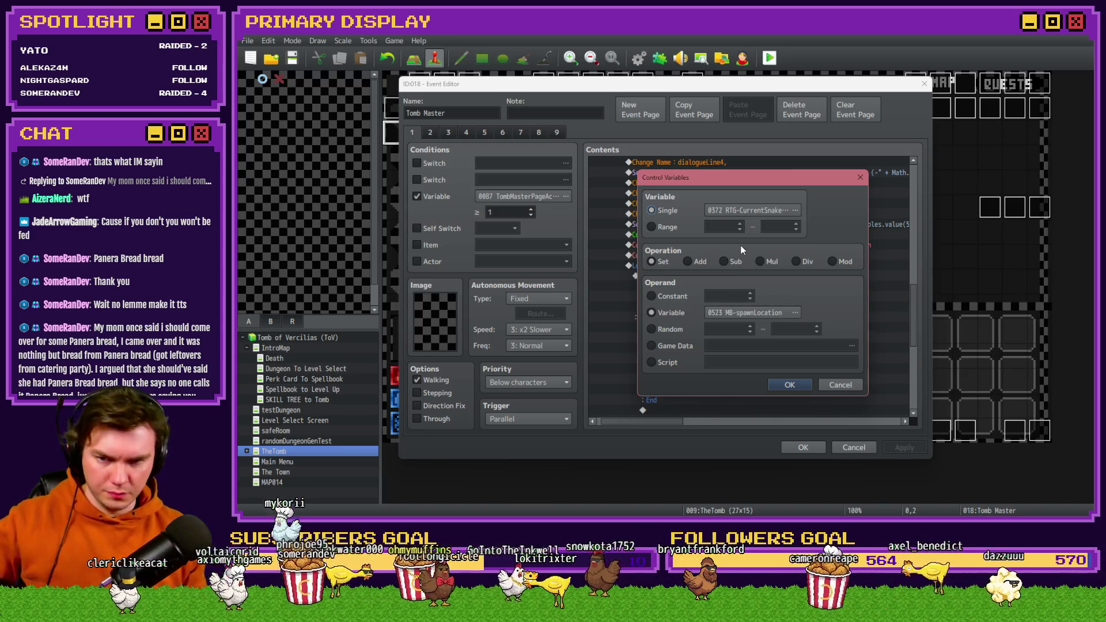
left_click(776, 317)
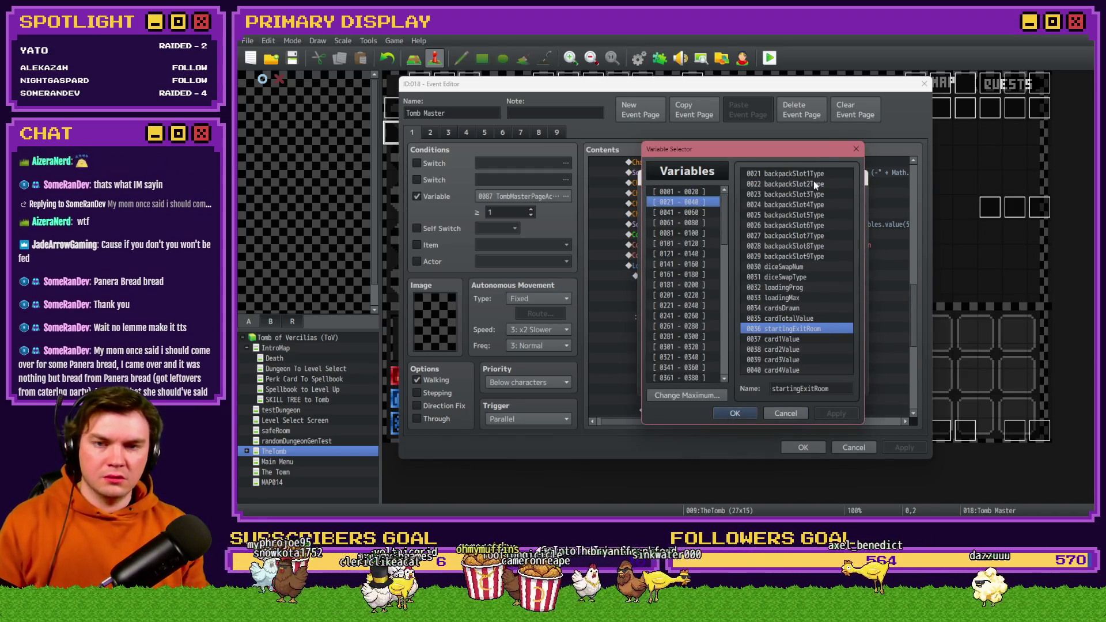
left_click(680, 191)
left_click(786, 174)
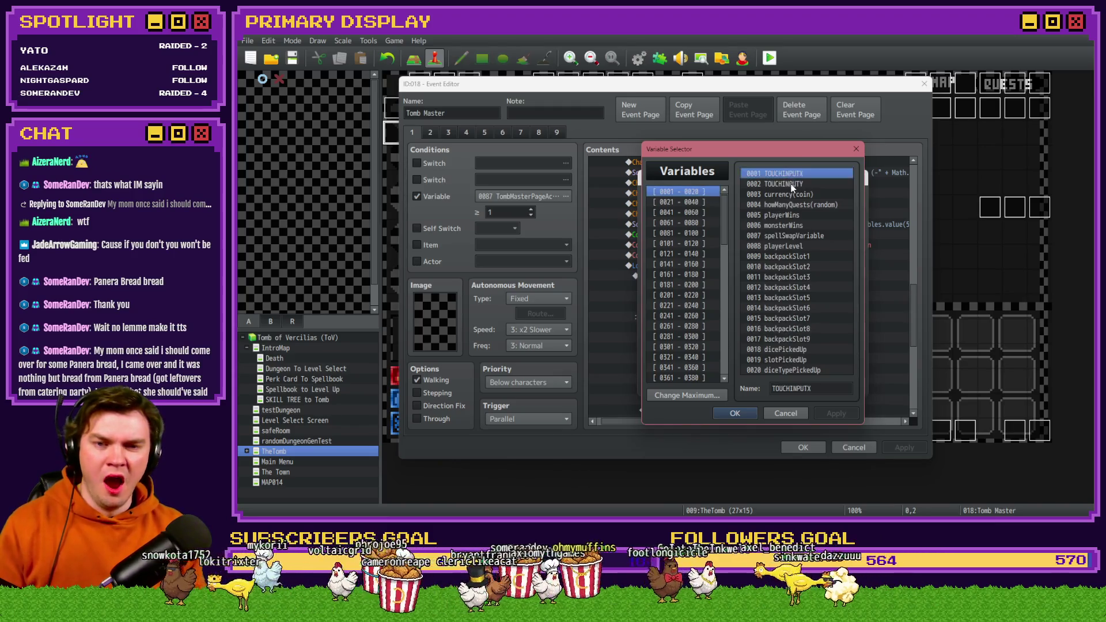
key("Escape")
key("Escape")
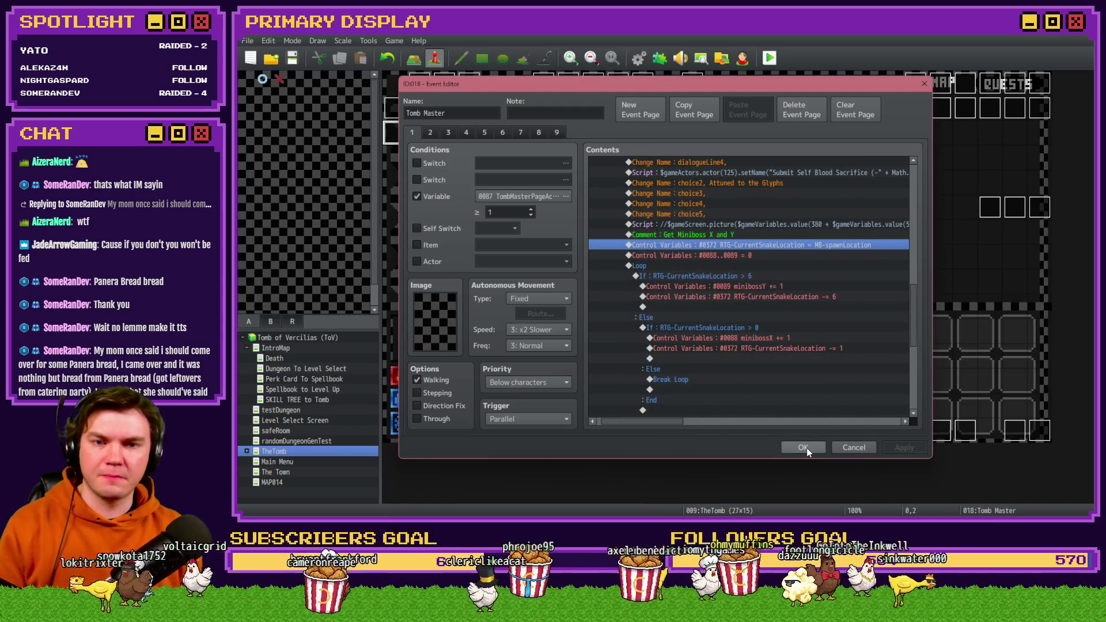
left_click(806, 447)
left_click(638, 58)
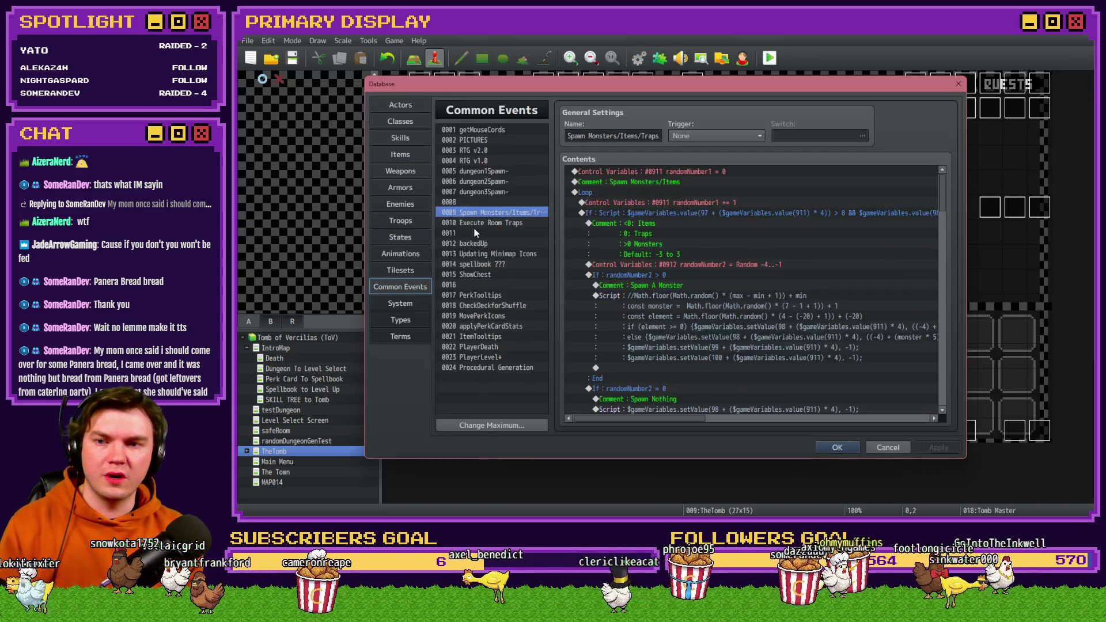
Step: Review the pedestalOrbSpawn line in RTG v2.0's Set Orb Pedestal Spawn, then close the Database
left_click(467, 149)
scroll(954, 236, "down", 5)
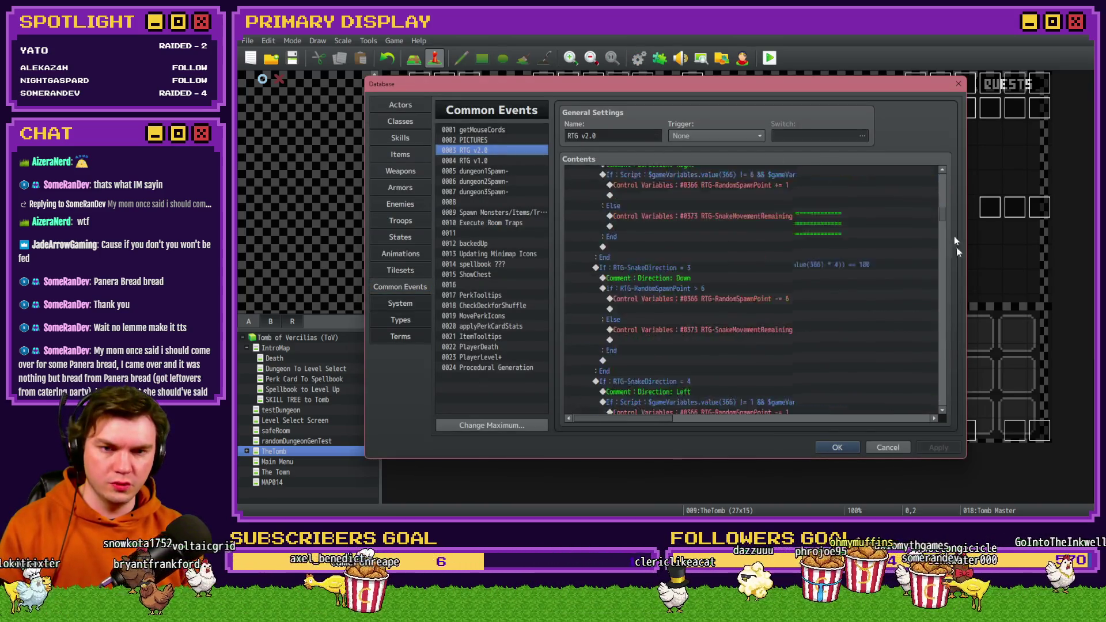
scroll(954, 237, "down", 10)
scroll(955, 357, "down", 6)
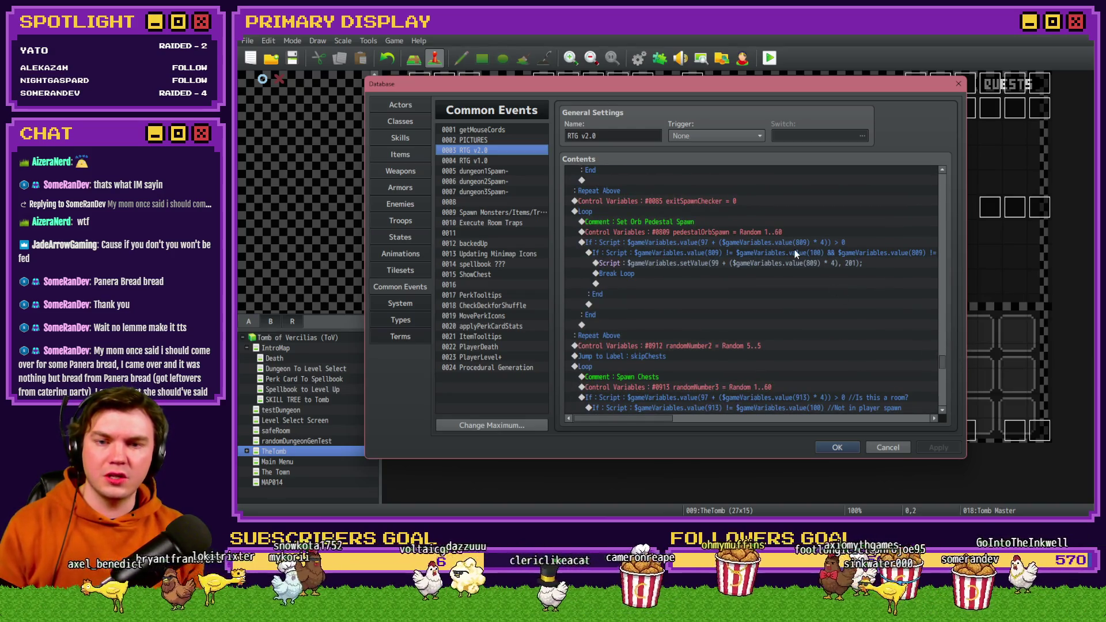
left_click(738, 233)
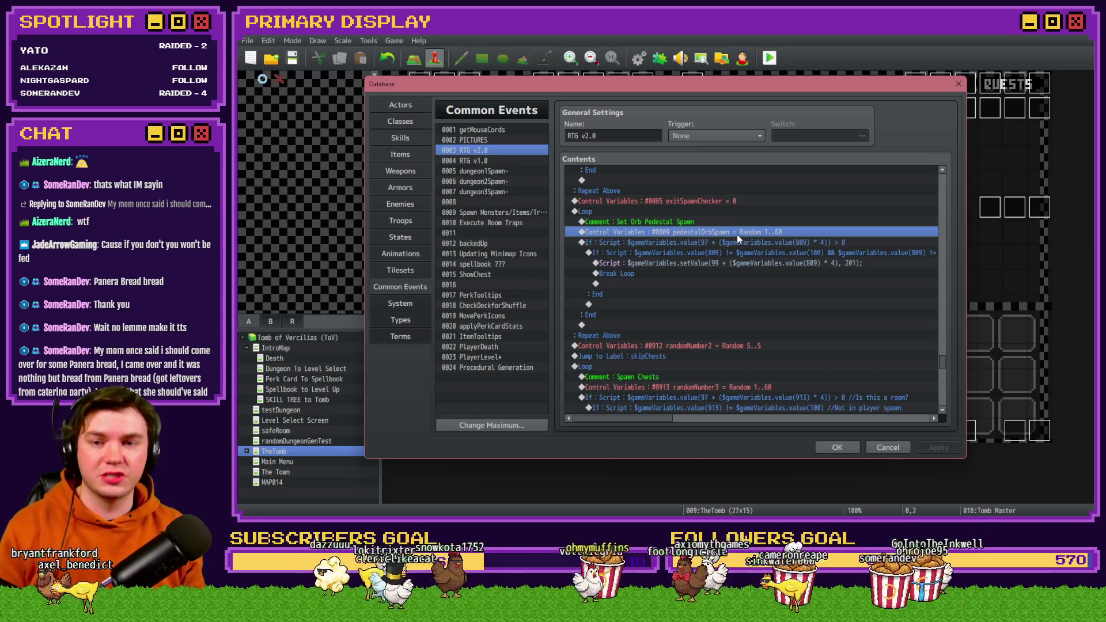
key("Escape")
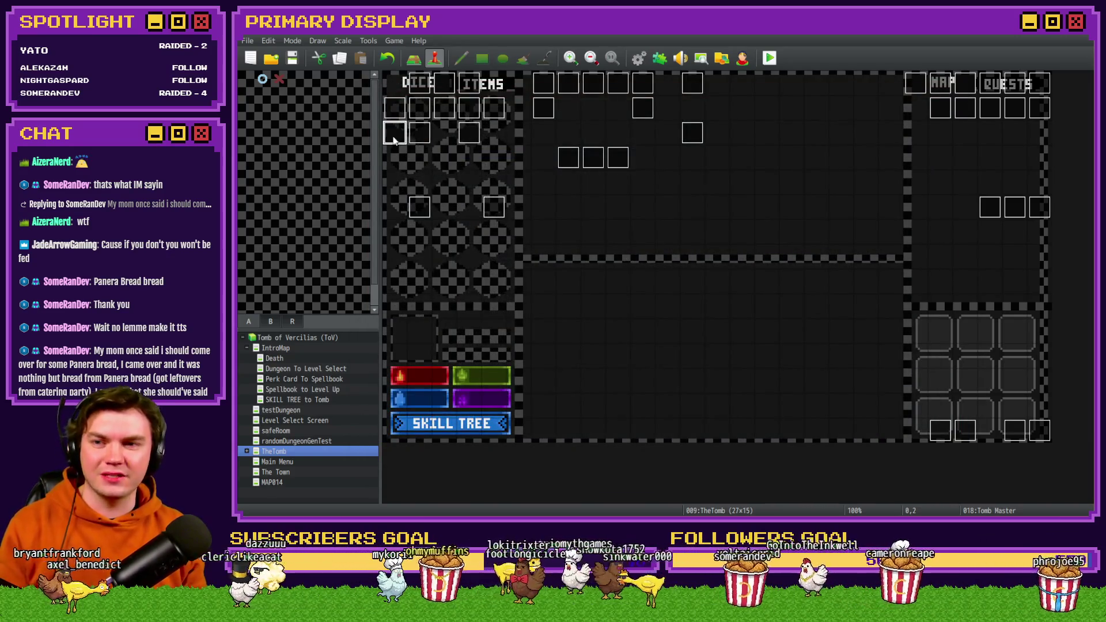
Step: Reopen Tomb Master and edit the RTG-CurrentSnakeLocation operand, stepping back to variables 0801–0820
double_click(394, 136)
left_click_drag(915, 190, 916, 288)
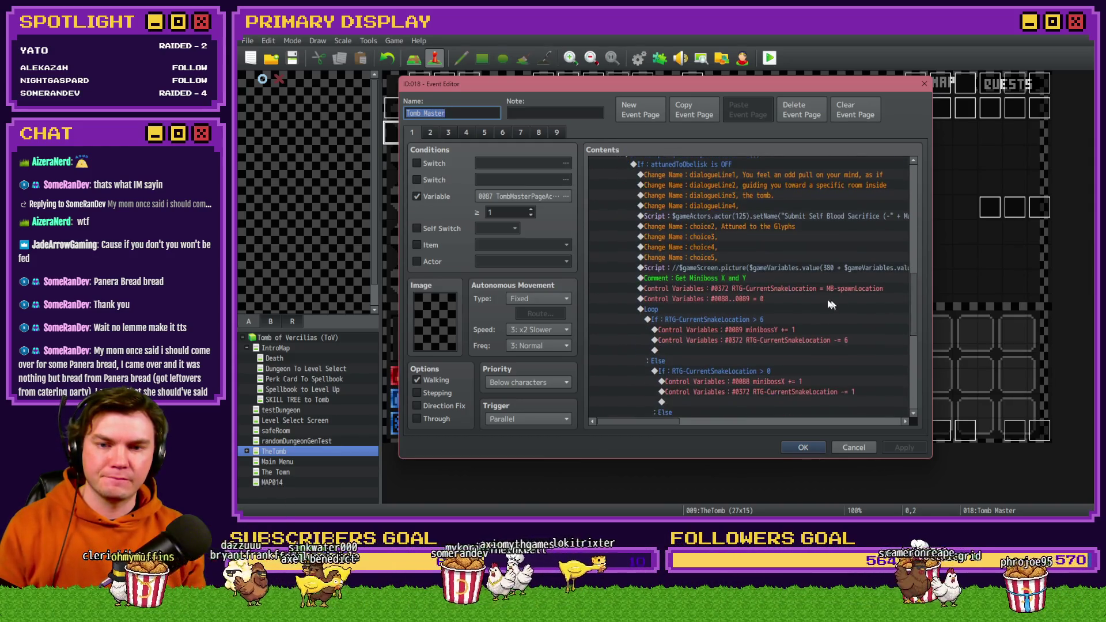
double_click(813, 290)
left_click(739, 315)
scroll(717, 312, "down", 8)
left_click(698, 303)
key("Up")
key("Up")
key("Up")
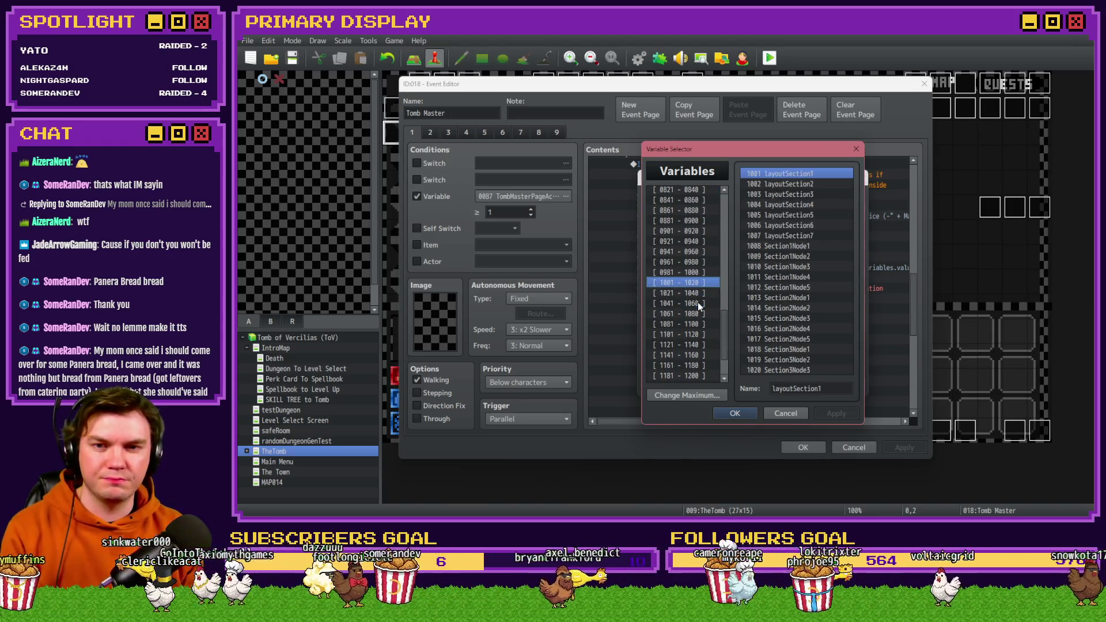
key("Up")
key("Up")
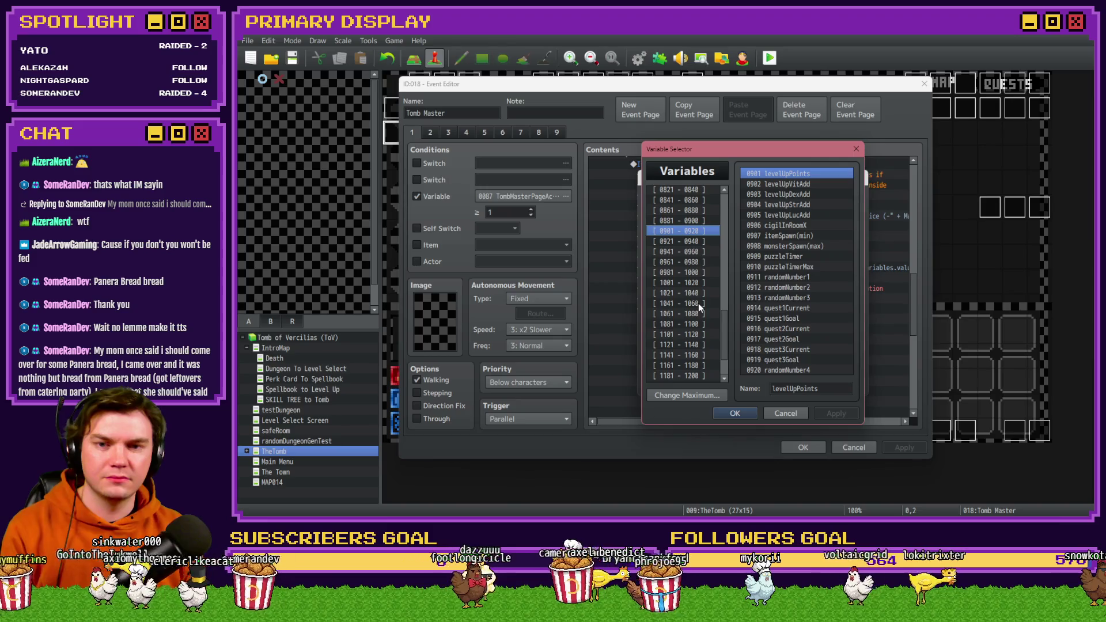
key("Up")
key("Up")
key("Up")
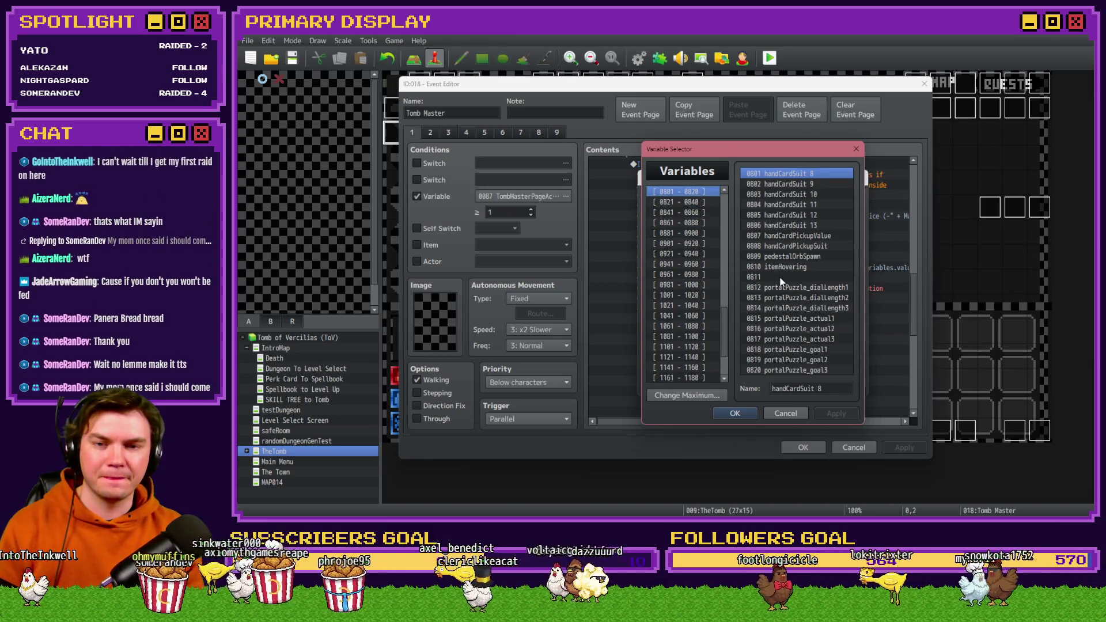
Step: Search variables for 'orb' and set the operand to 0809 pedestalOrbSpawn
key("ctrl+f")
type("orb")
key("Return")
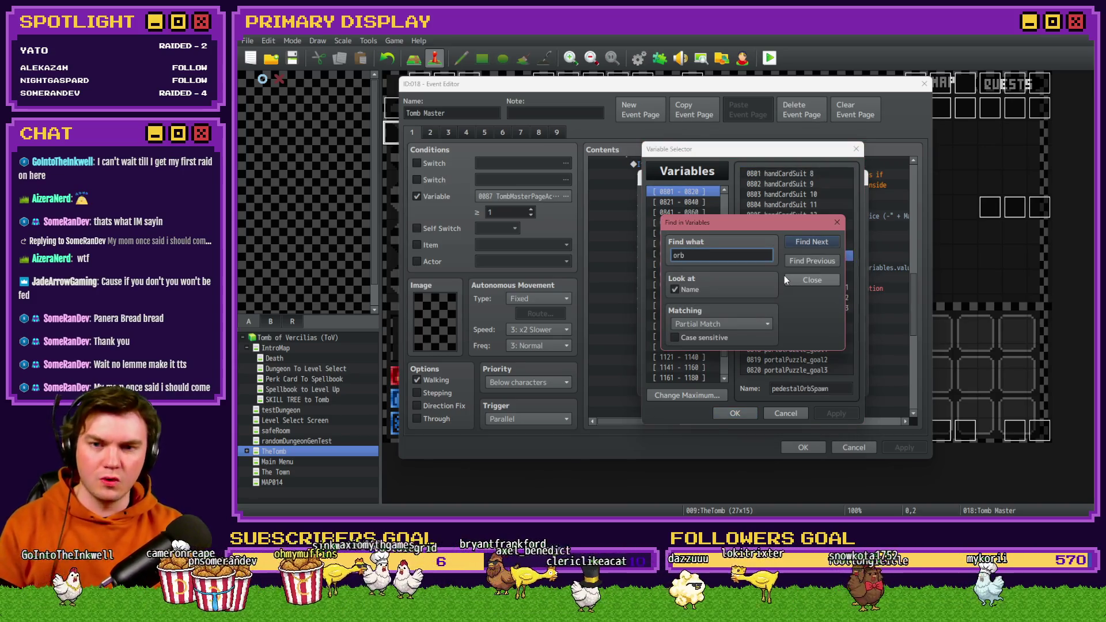
left_click_drag(776, 228, 564, 205)
key("Escape")
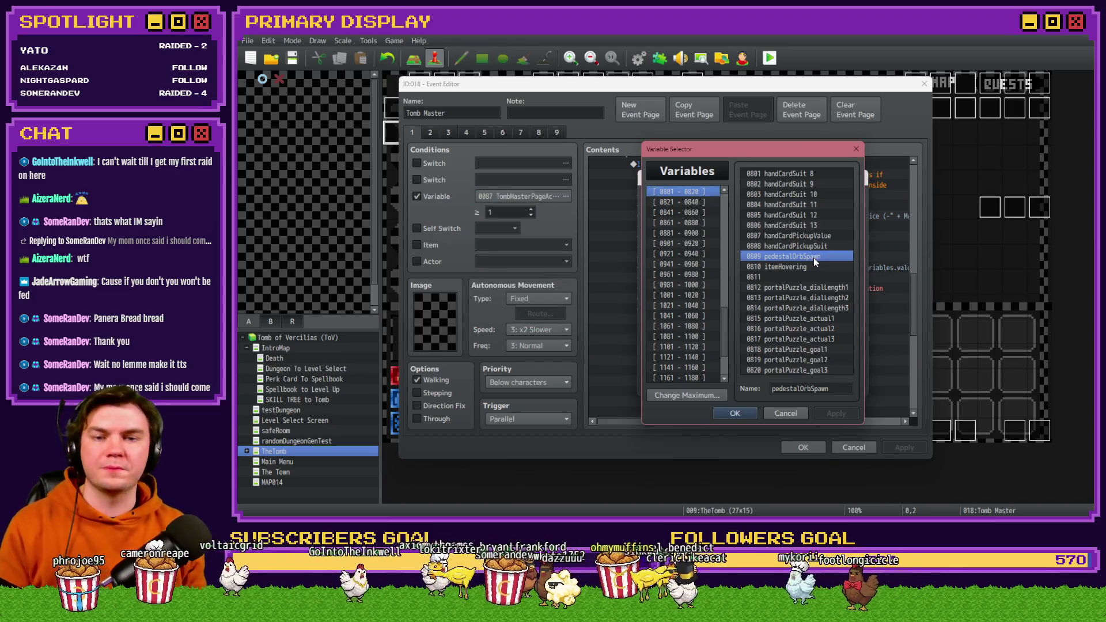
double_click(813, 257)
left_click(789, 385)
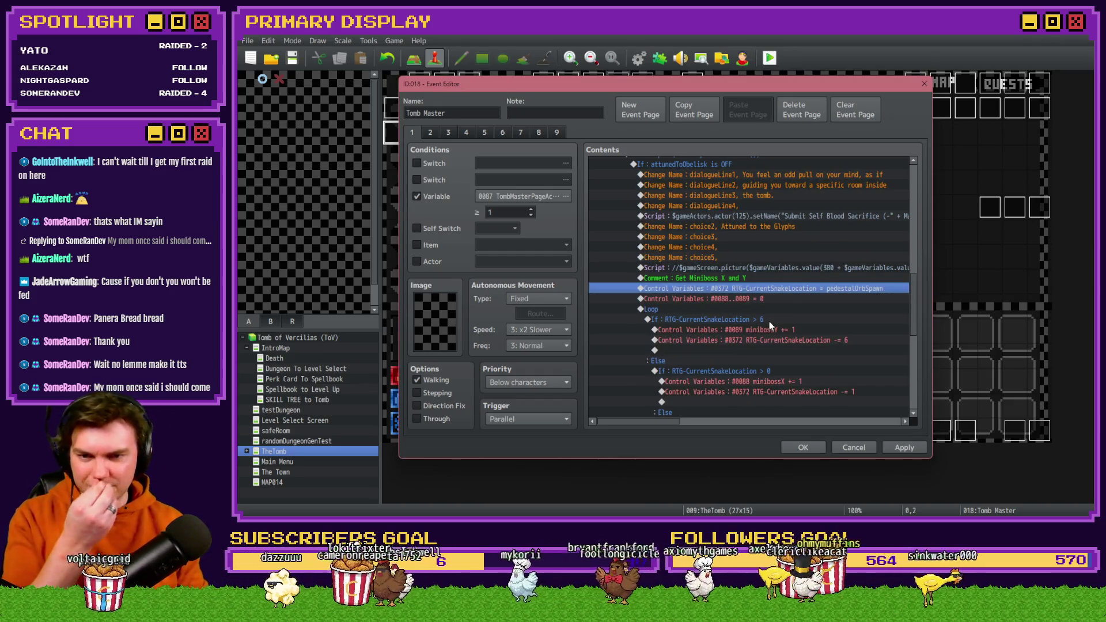
scroll(738, 309, "down", 2)
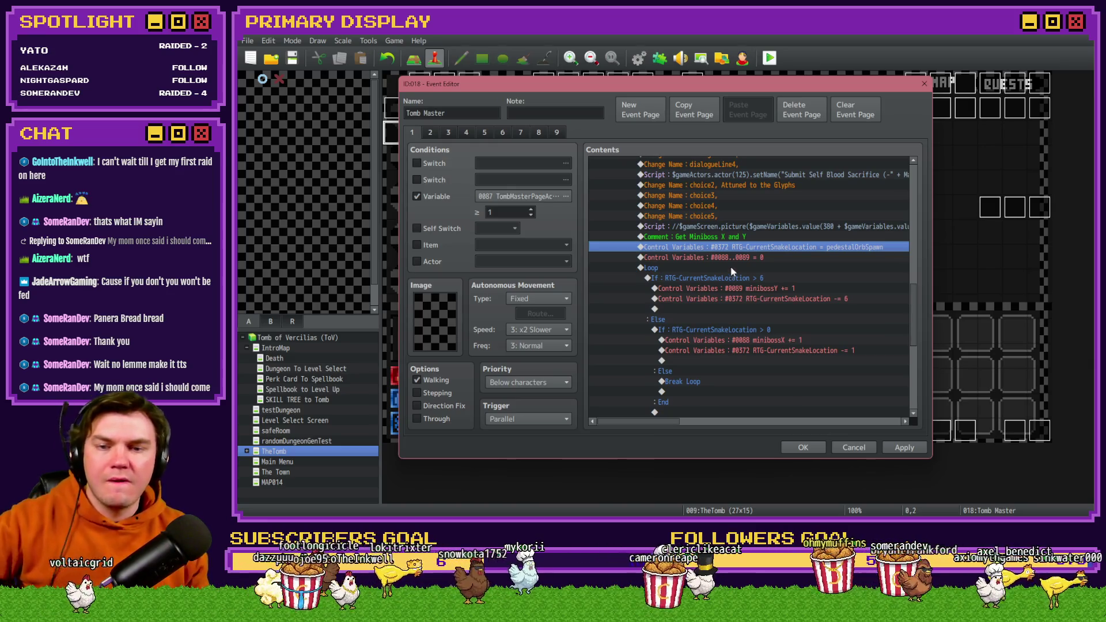
scroll(733, 268, "down", 1)
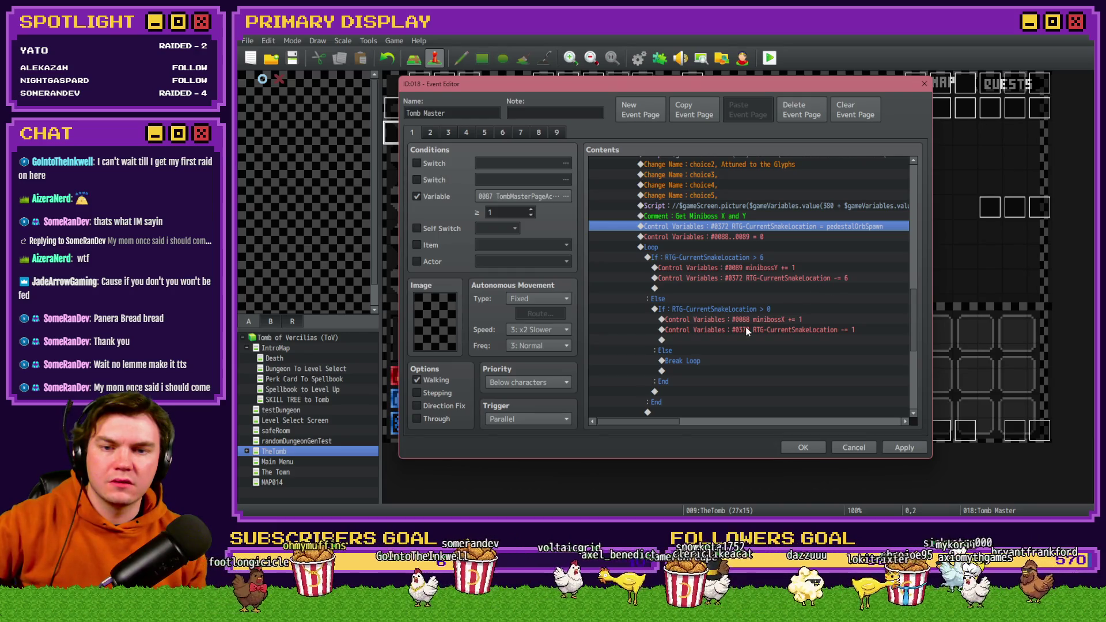
scroll(773, 325, "down", 6)
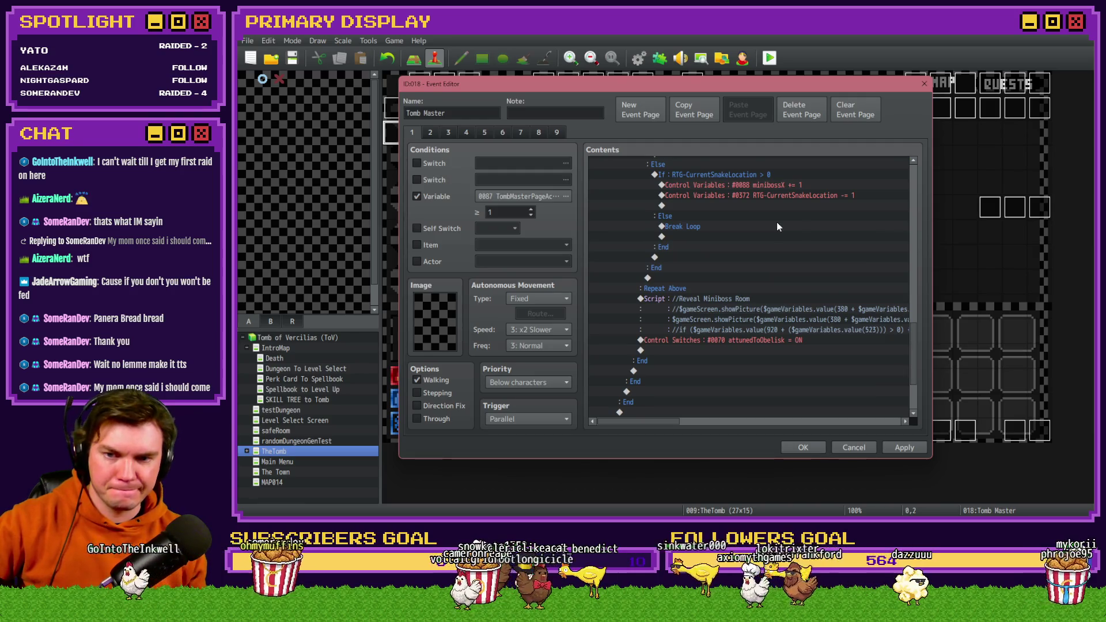
left_click(752, 289)
left_click(747, 330)
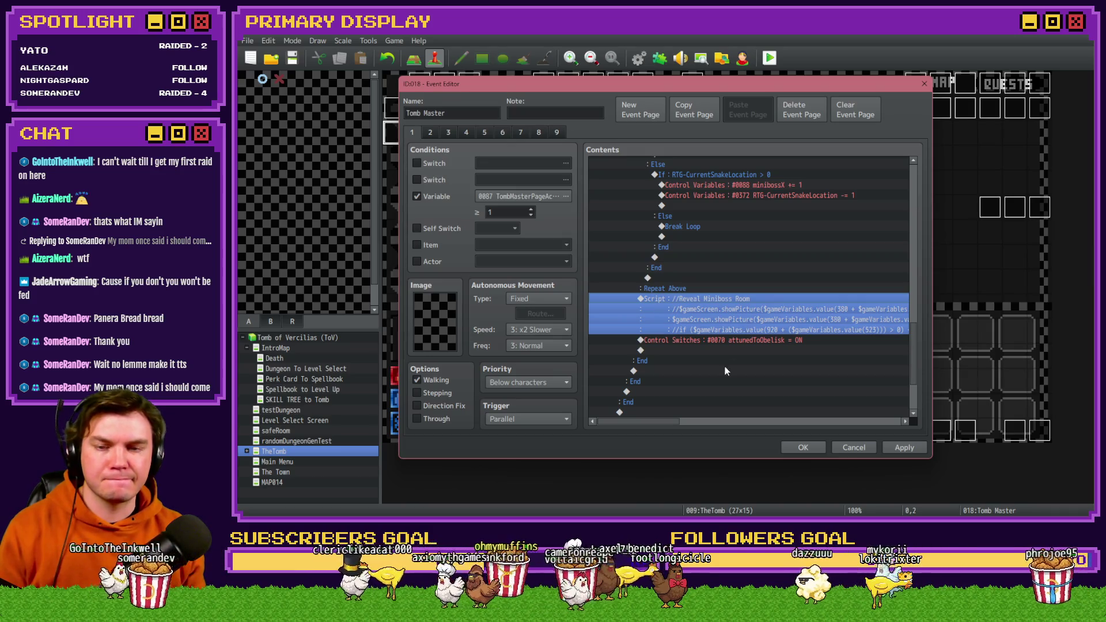
double_click(738, 321)
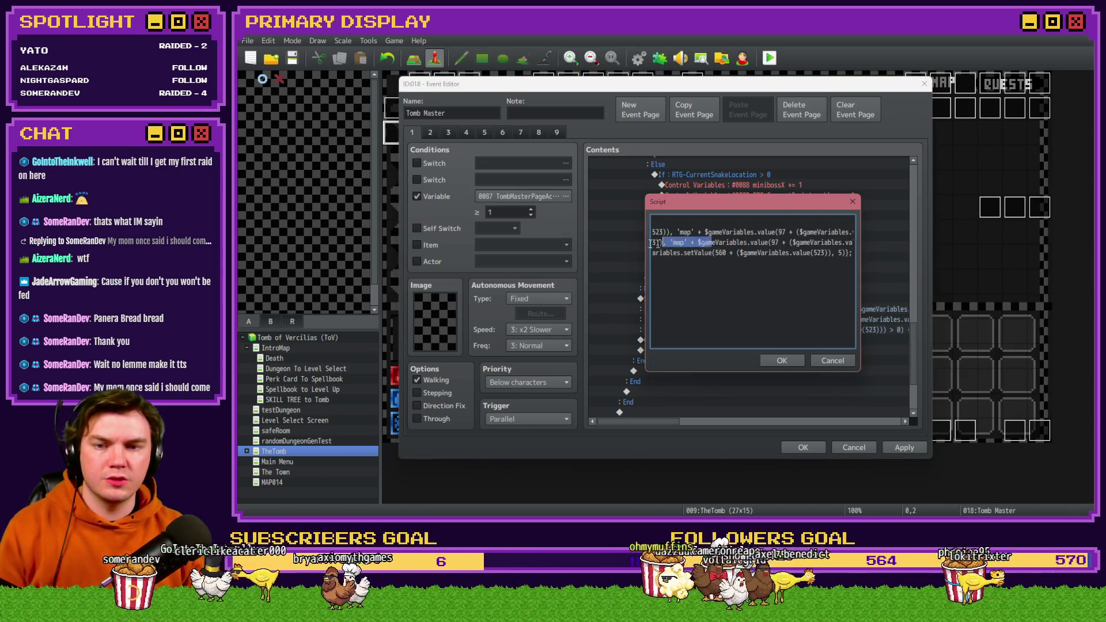
left_click(710, 242)
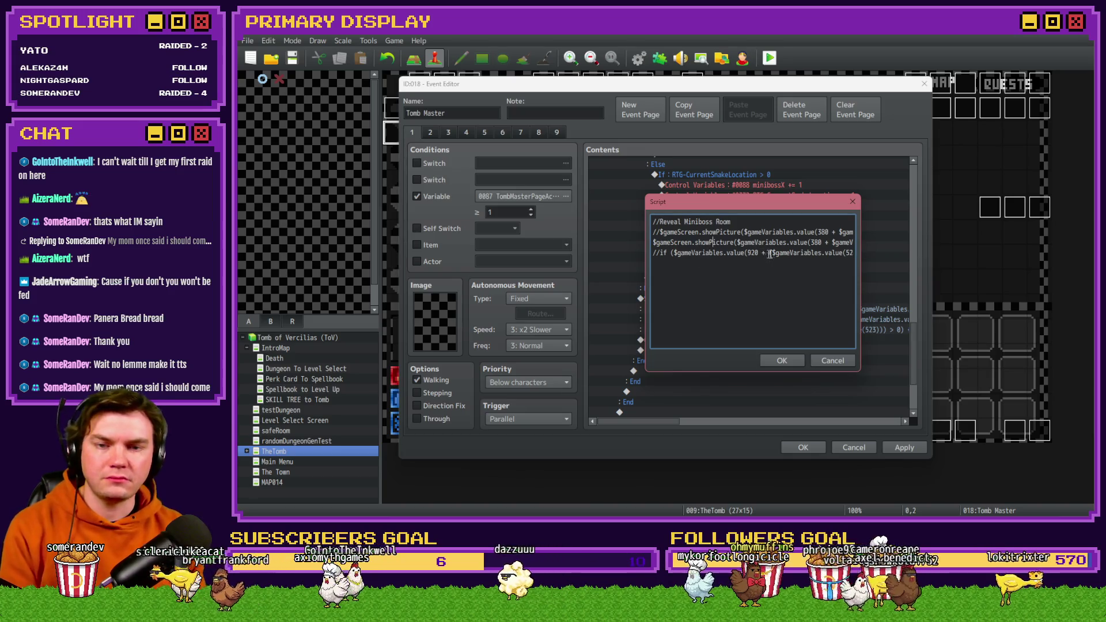
key("Right")
key("Right")
key("Right")
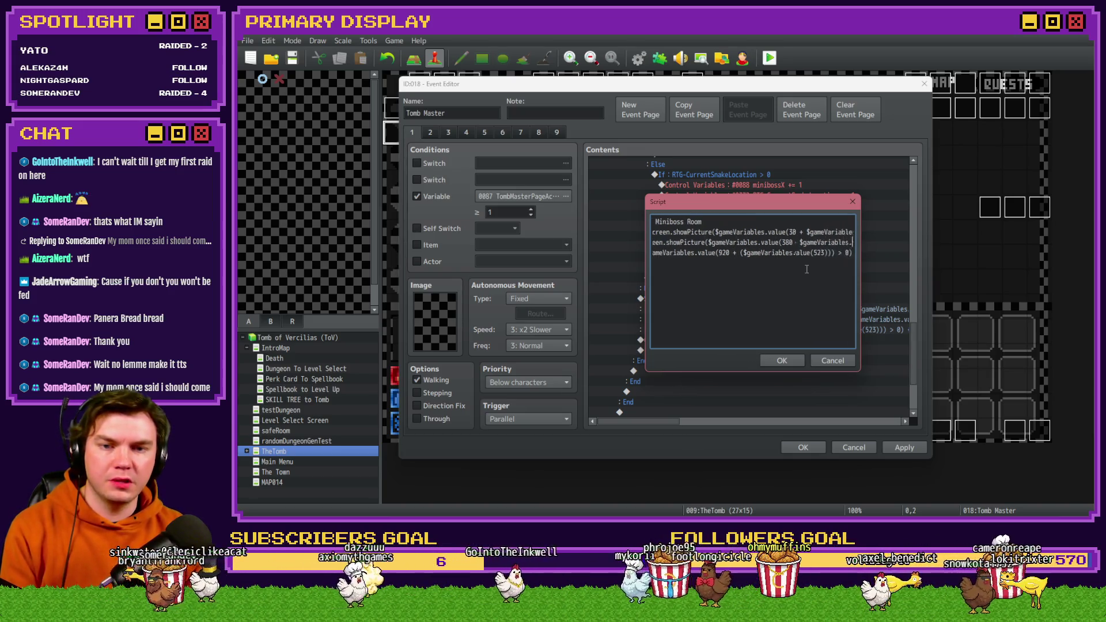
key("Right")
key("Right")
key("Right")
left_click(831, 360)
scroll(700, 326, "up", 3)
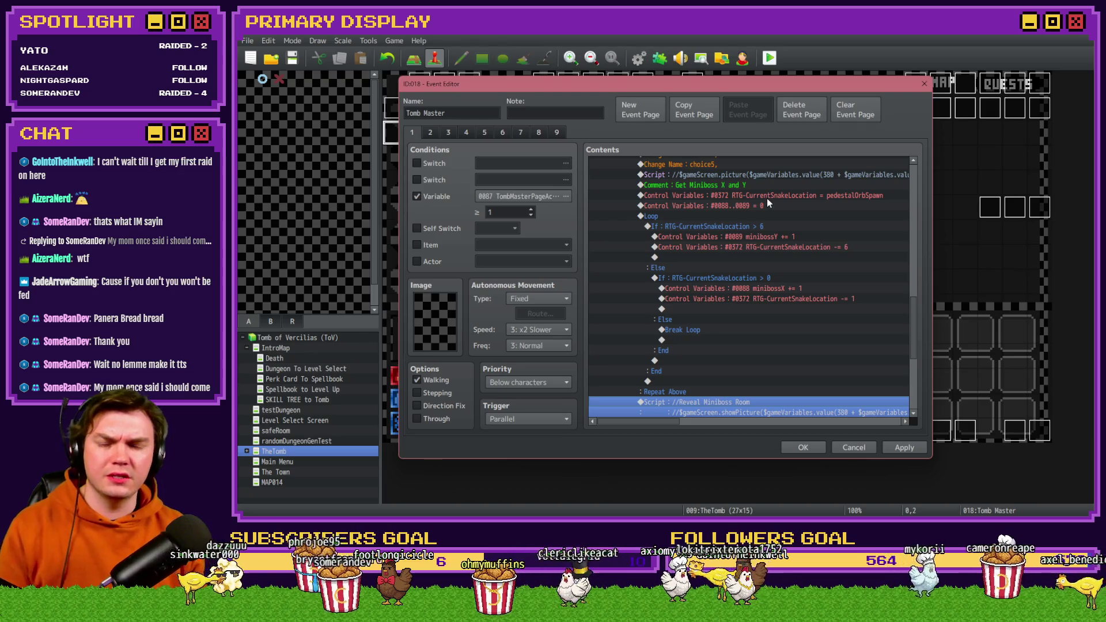
double_click(768, 195)
key("Escape")
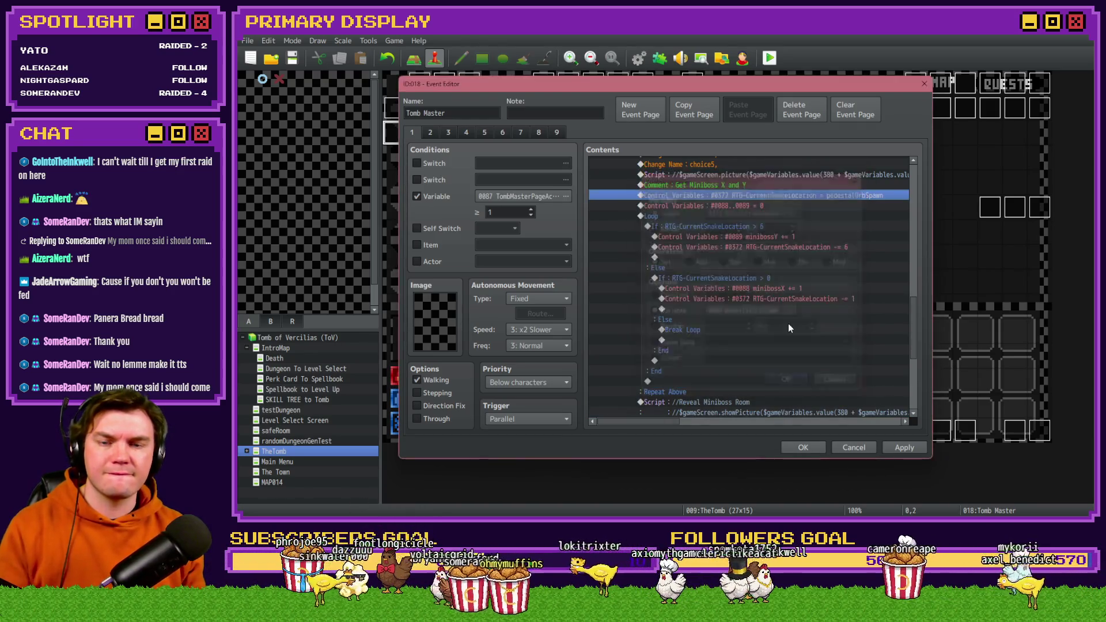
left_click(750, 204)
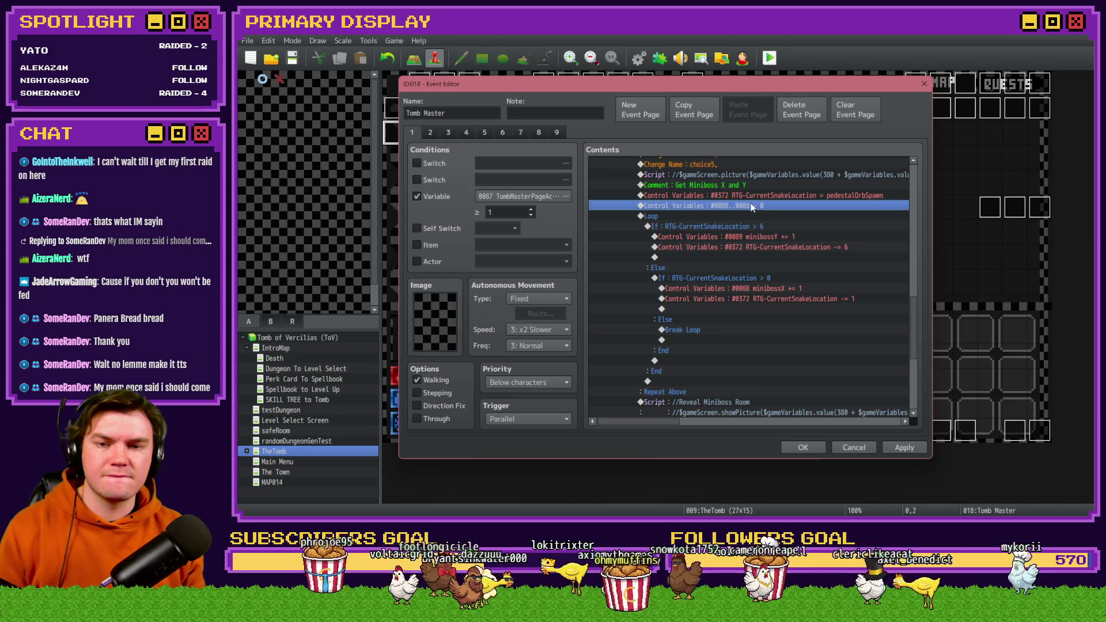
key("Insert")
left_click(630, 134)
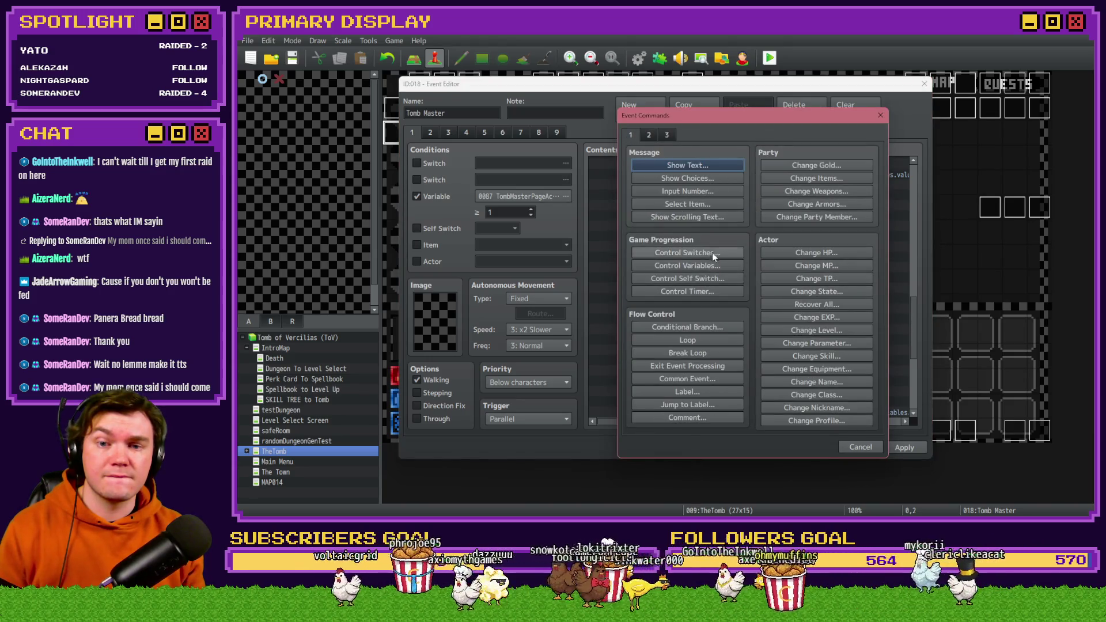
left_click(712, 265)
left_click(765, 219)
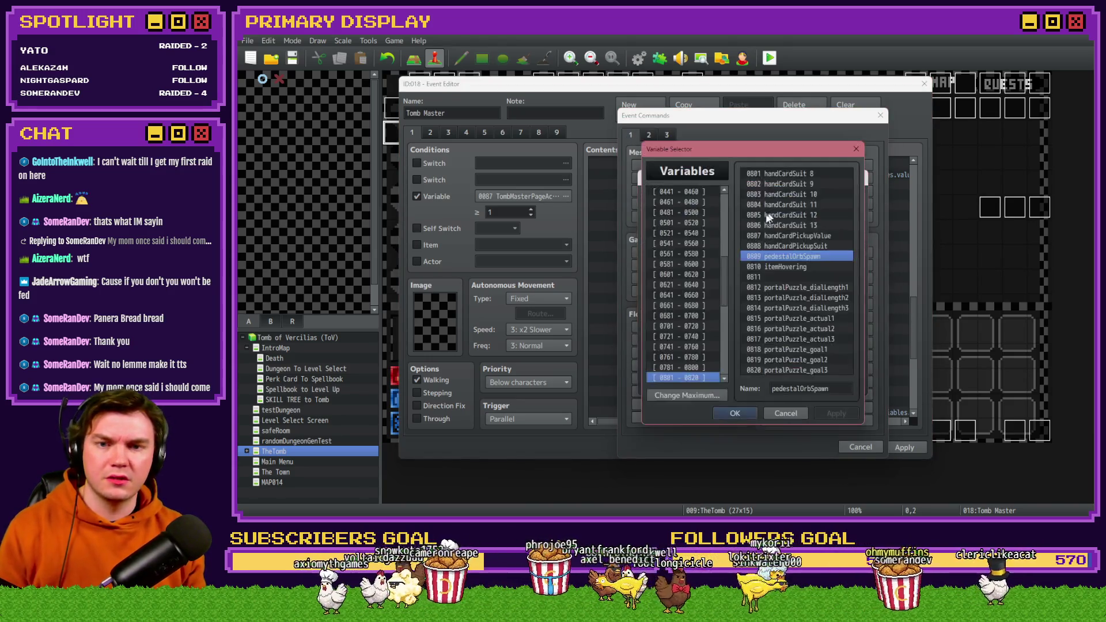
scroll(720, 274, "up", 2)
left_click(703, 261)
key("Down")
key("Down")
key("Down")
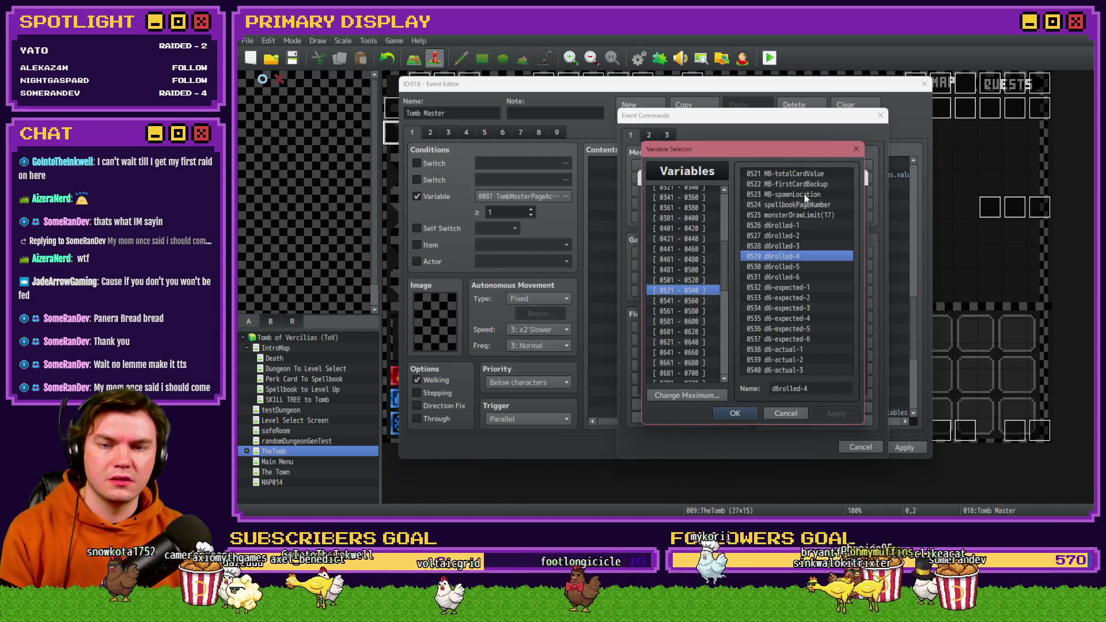
left_click(805, 195)
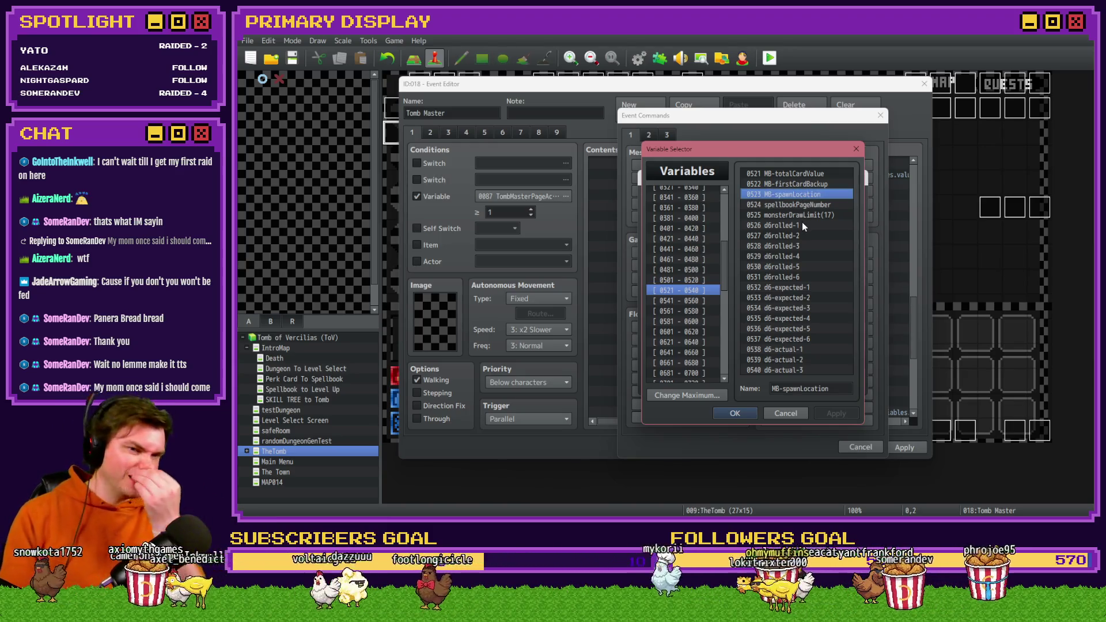
key("Escape")
key("Return")
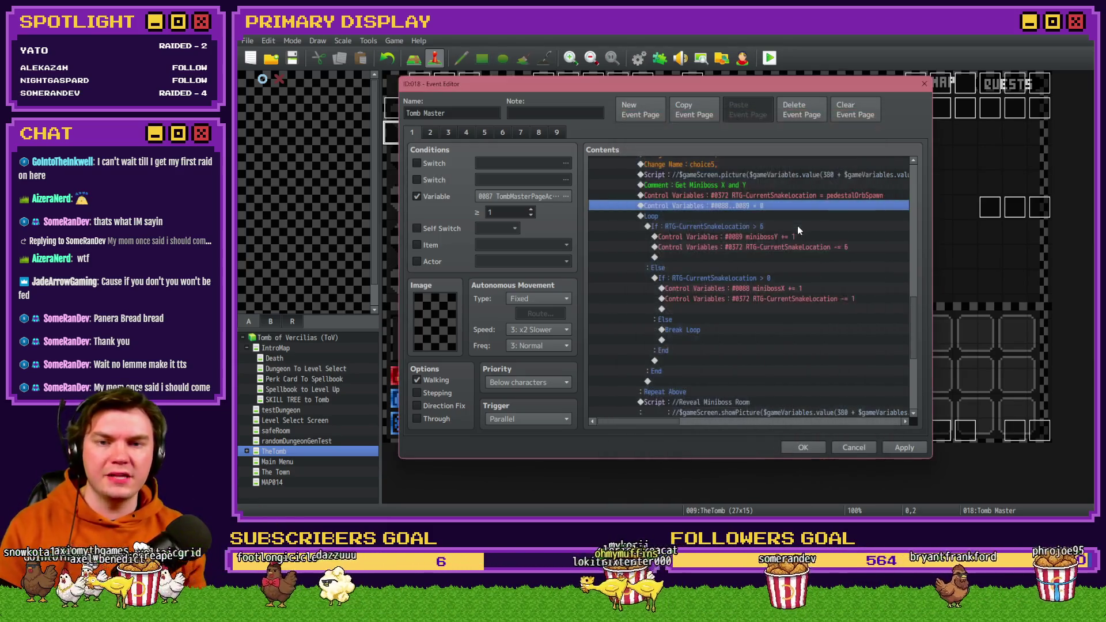
double_click(776, 195)
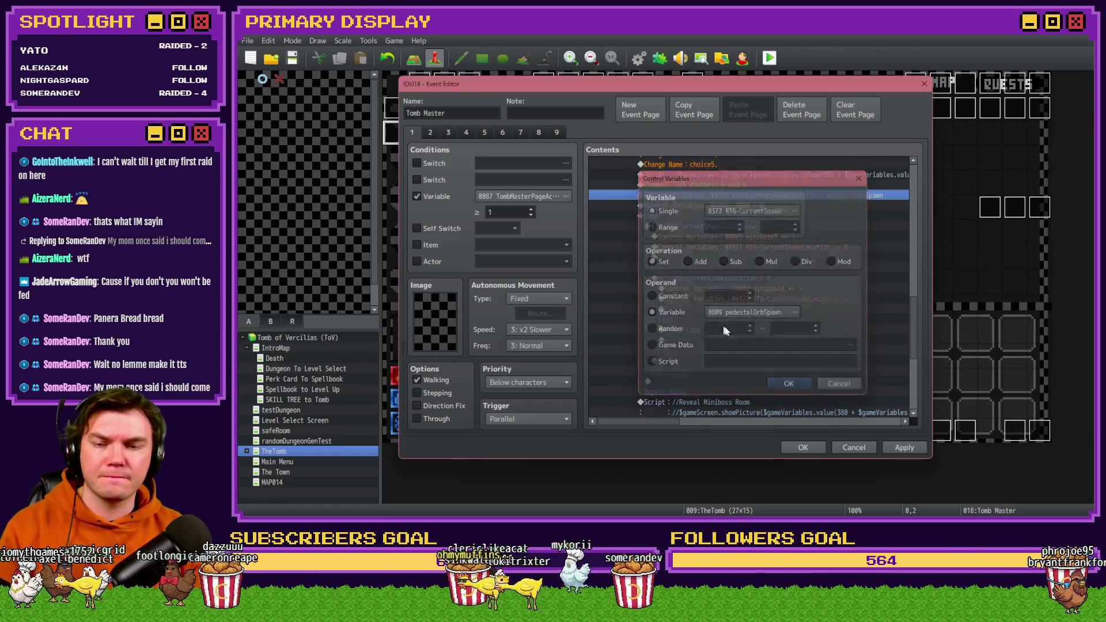
key("Escape")
scroll(724, 326, "down", 3)
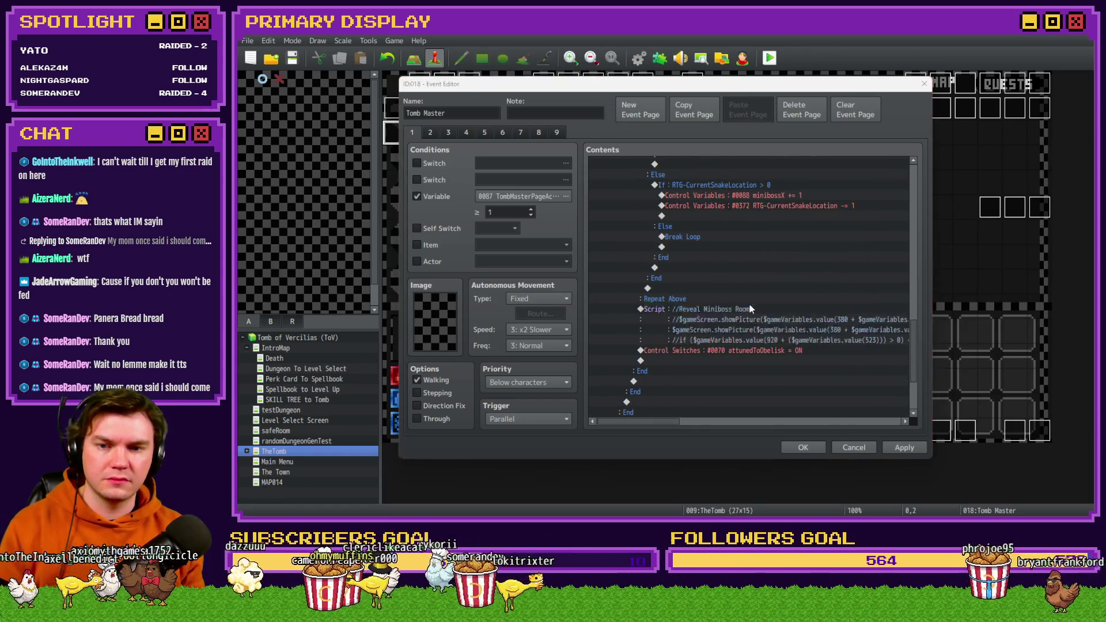
double_click(748, 309)
Step: Add the (36 * $gameVariables.value(88)) term to lines 2 and 3 of the Reveal Miniboss Room script
left_click(776, 242)
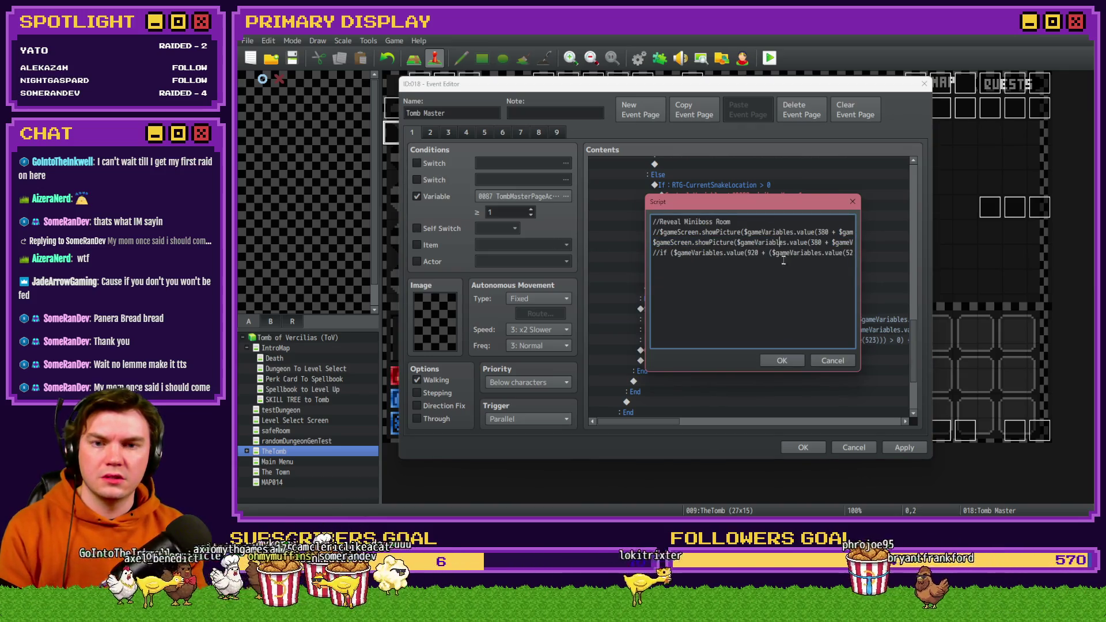
key("Right")
key("Right")
key("Right")
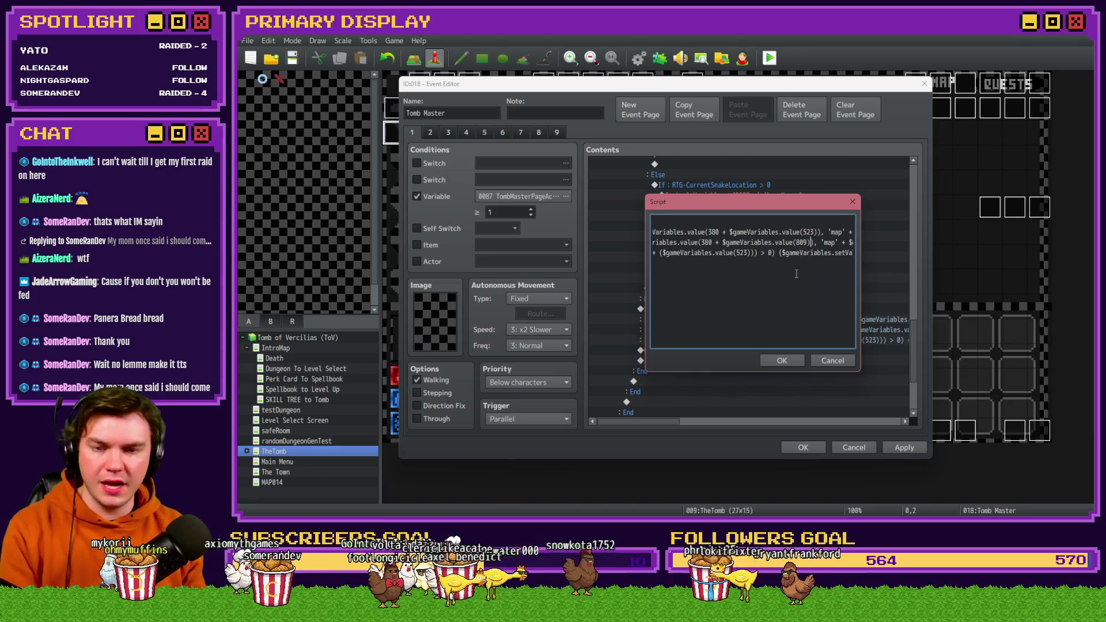
key("Right")
key("Right")
key("Right")
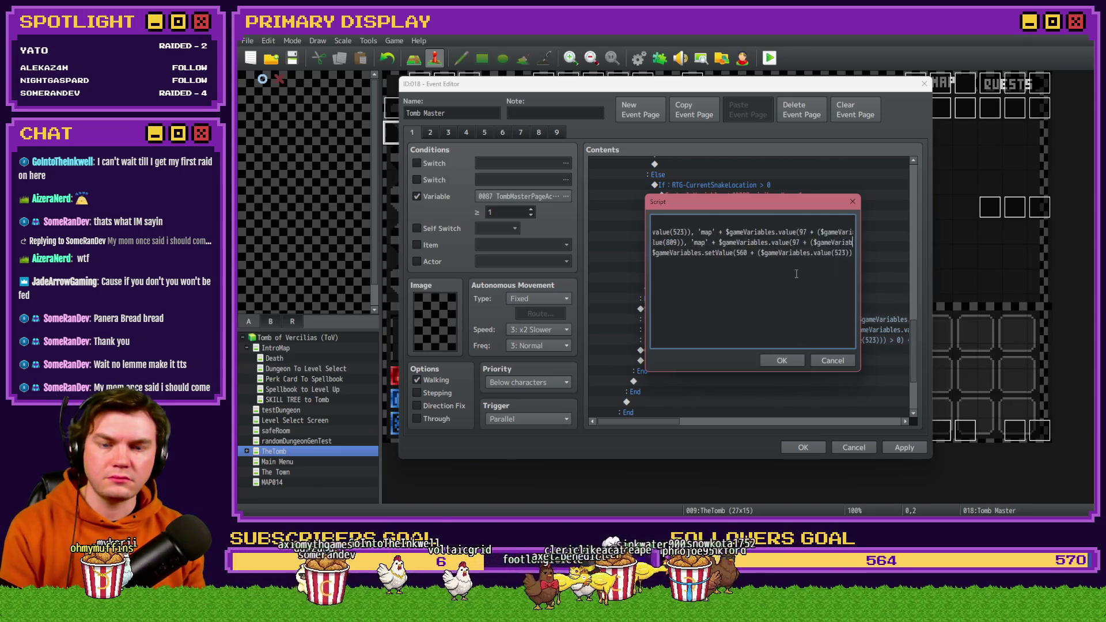
key("Right")
key("Right")
key("Right")
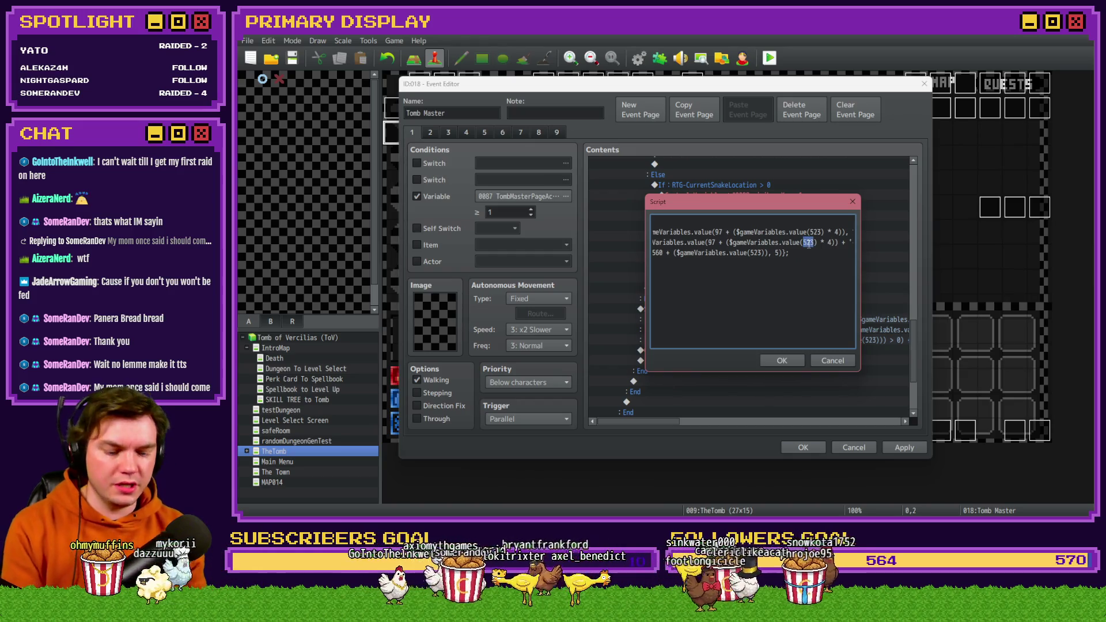
key("Right")
key("Right")
key("Right")
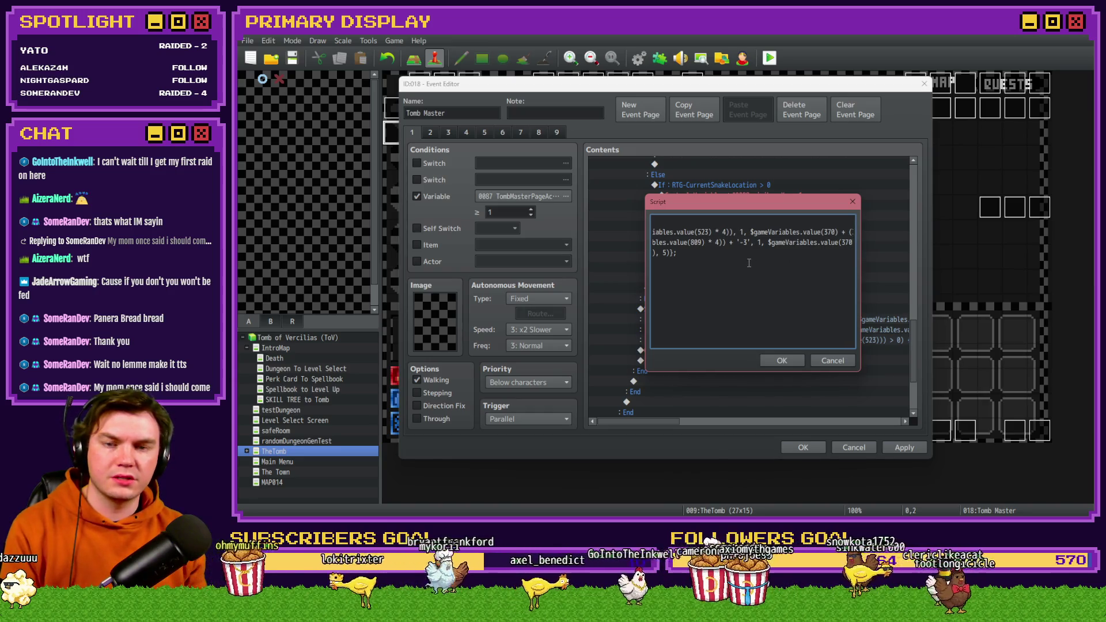
type(") + (36 * $gameVariables.value(88)), $gameVariables.value(371) - (36 * ($gameVariables.value(89) + 1), 100, 100, 255, 0);")
key("Home")
key("Down")
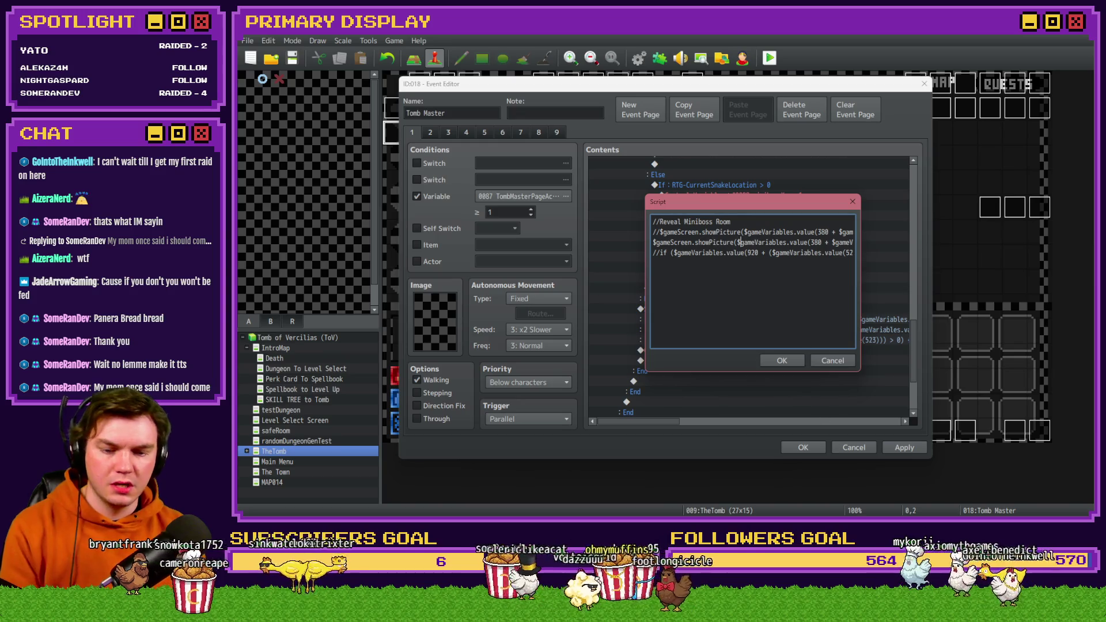
Step: Change the script offset from -3 to -6, then confirm the script and the Tomb Master event
key("alt+Tab")
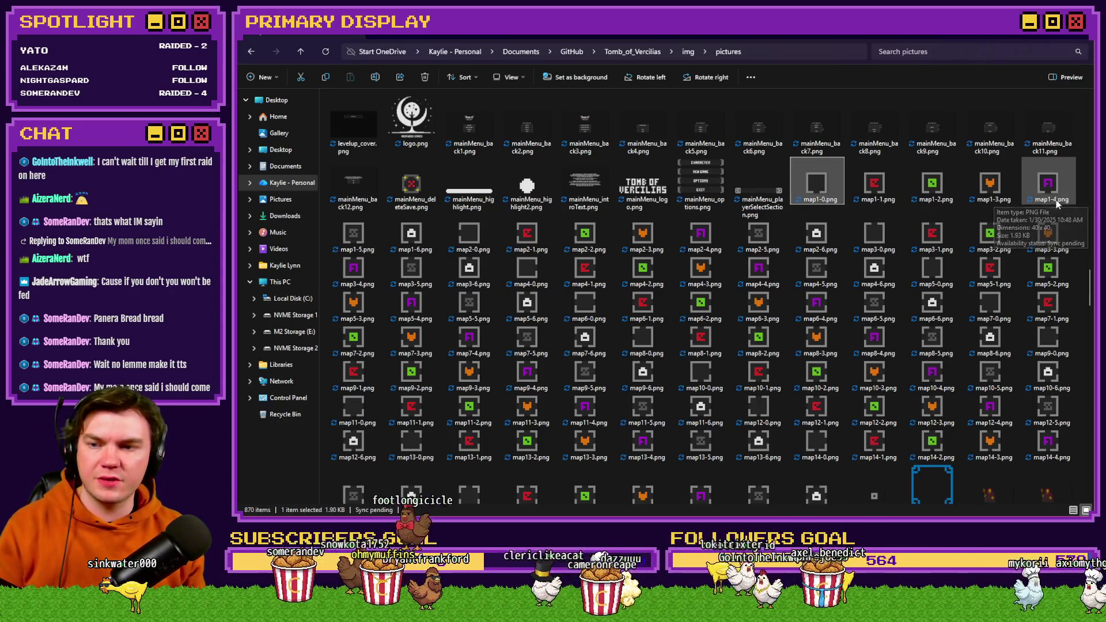
key("alt+Tab")
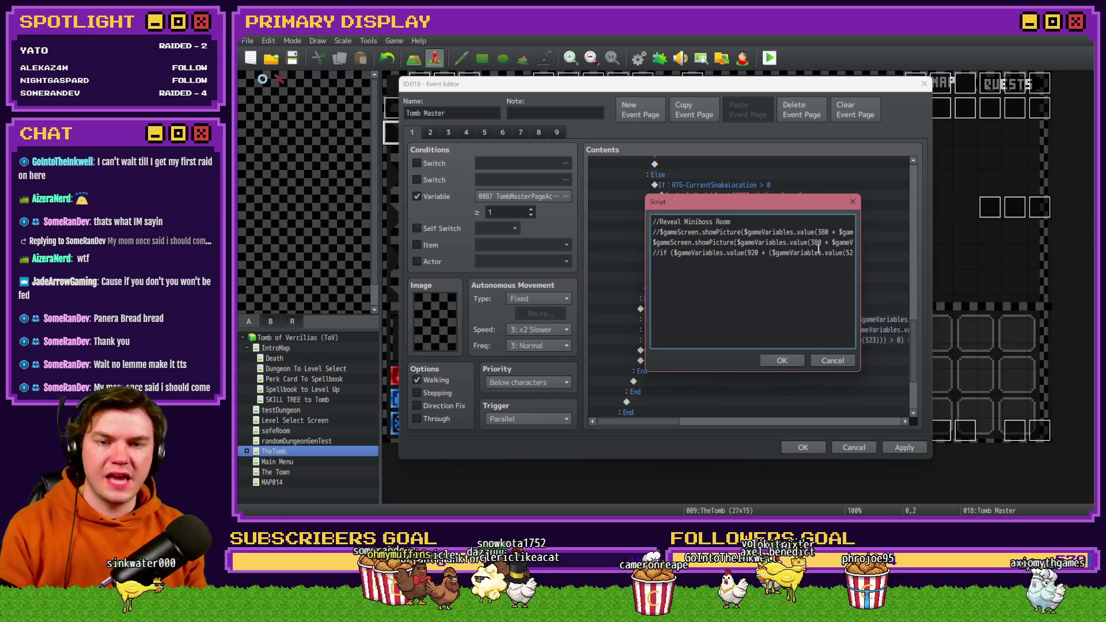
key("Right")
key("Right")
key("Right")
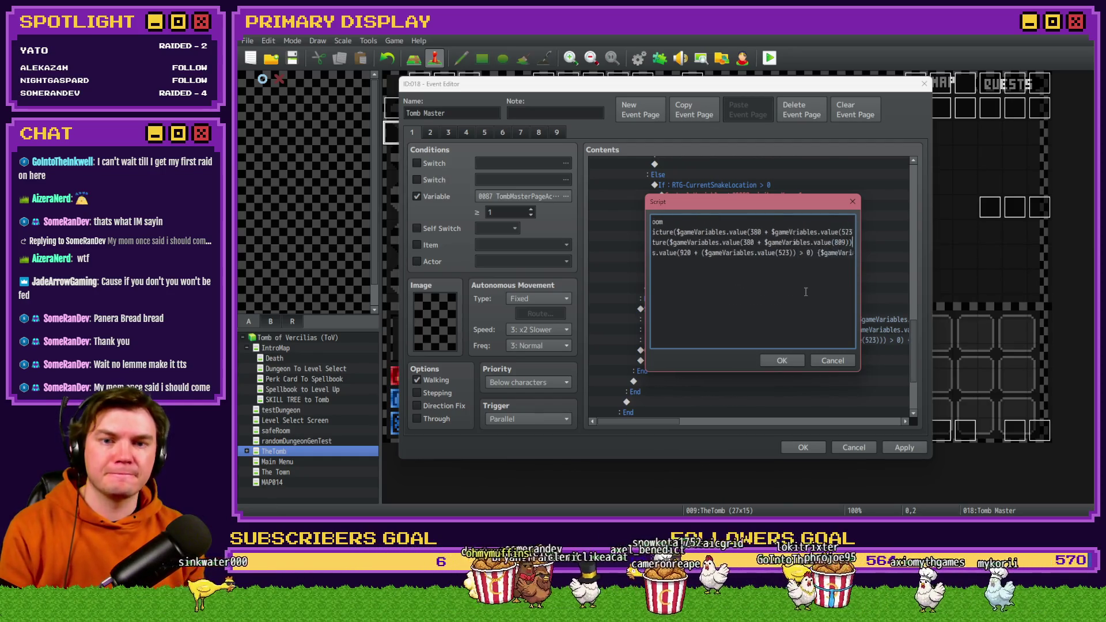
key("Right")
key("Right")
key("Right")
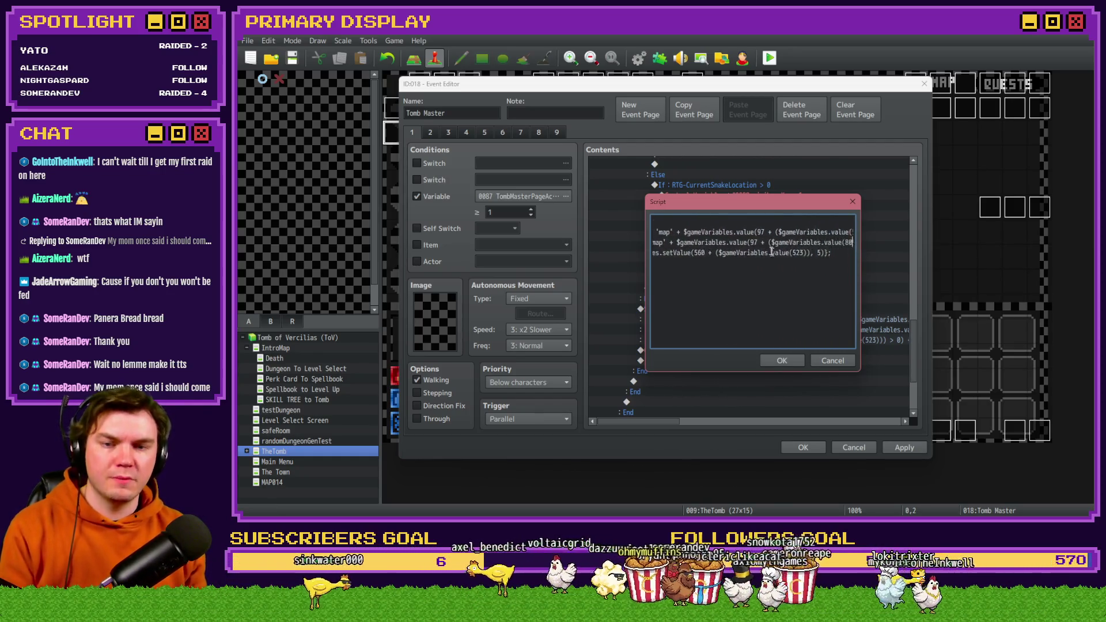
key("Right")
key("Right")
key("Right")
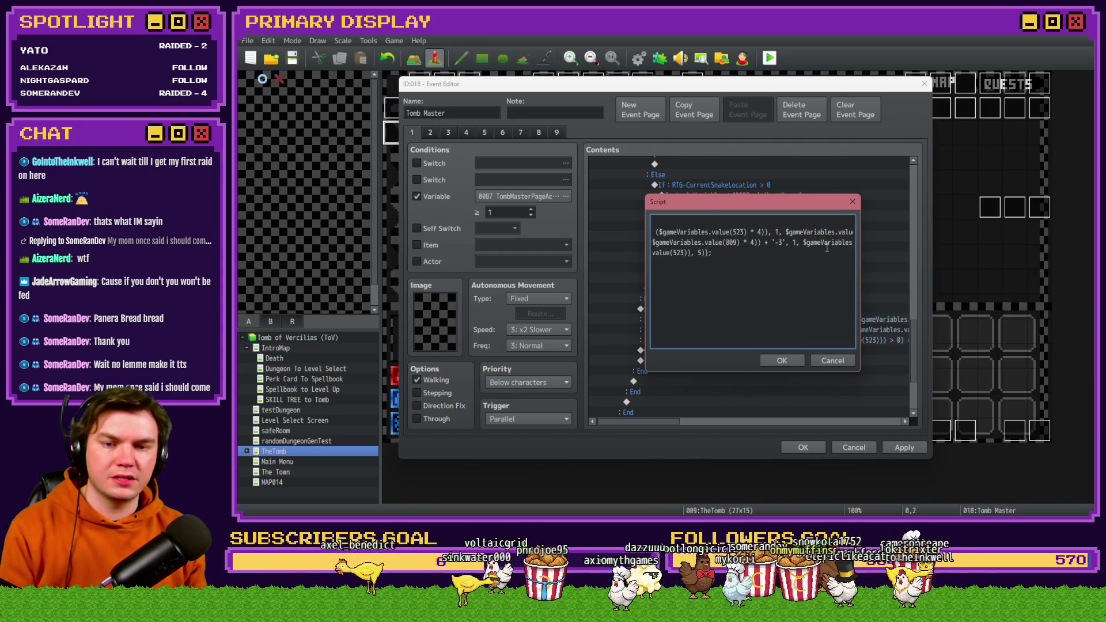
key("BackSpace")
type("6")
left_click(791, 360)
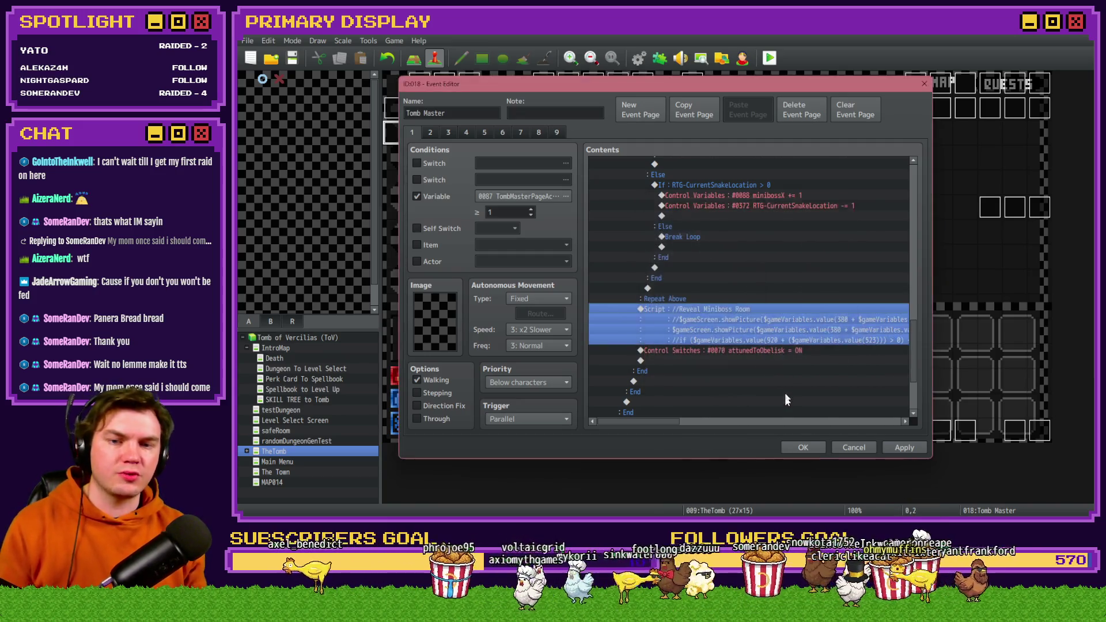
left_click(812, 444)
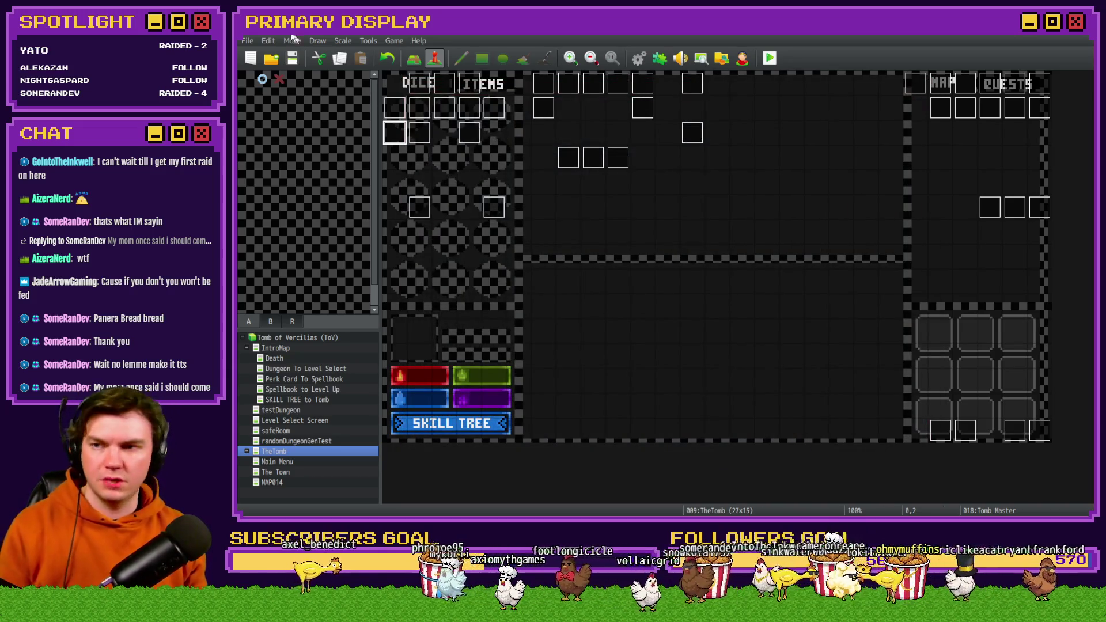
Step: Start a playtest, take the Hat of Divine Wisdom perk card, and open the wooden door
left_click(769, 59)
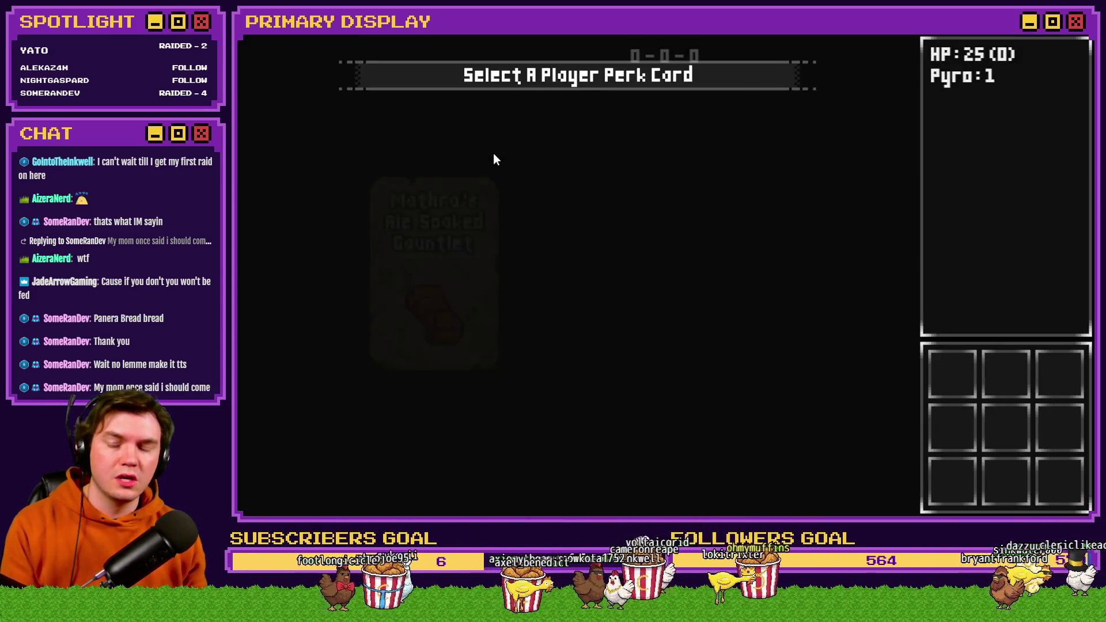
left_click(718, 237)
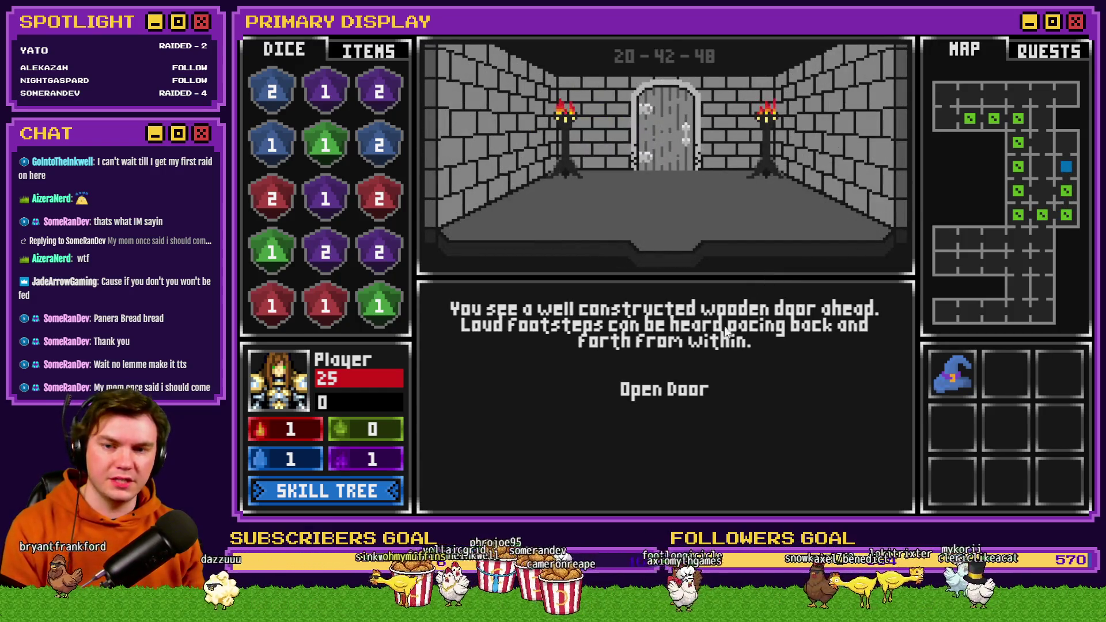
left_click(703, 374)
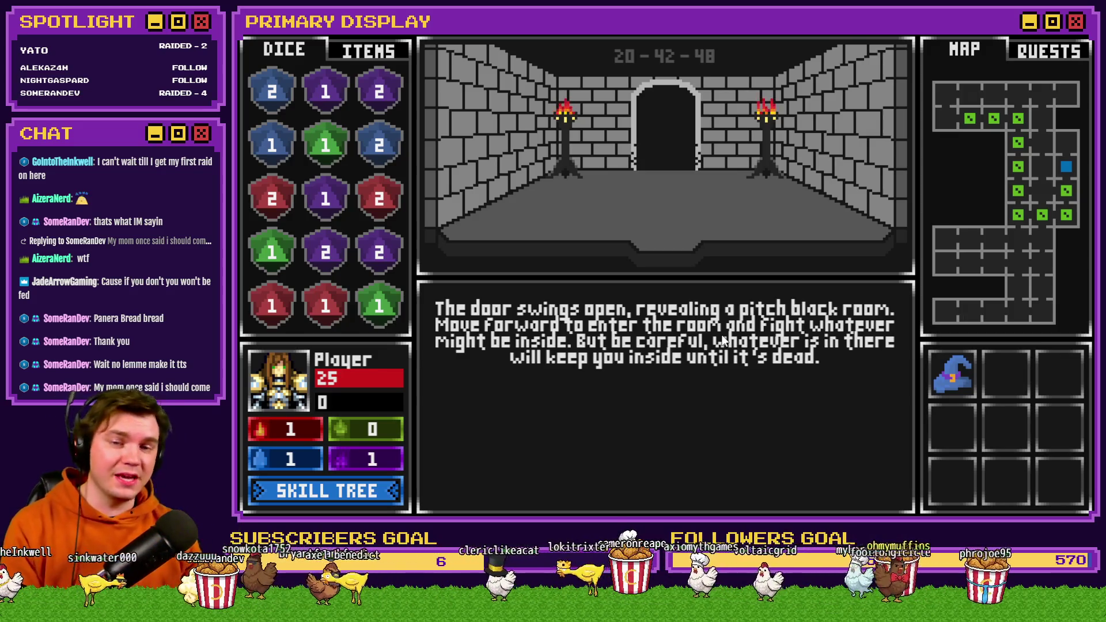
Step: Enter the dark room and beat Danathar by hitting to 21 and standing
key("w")
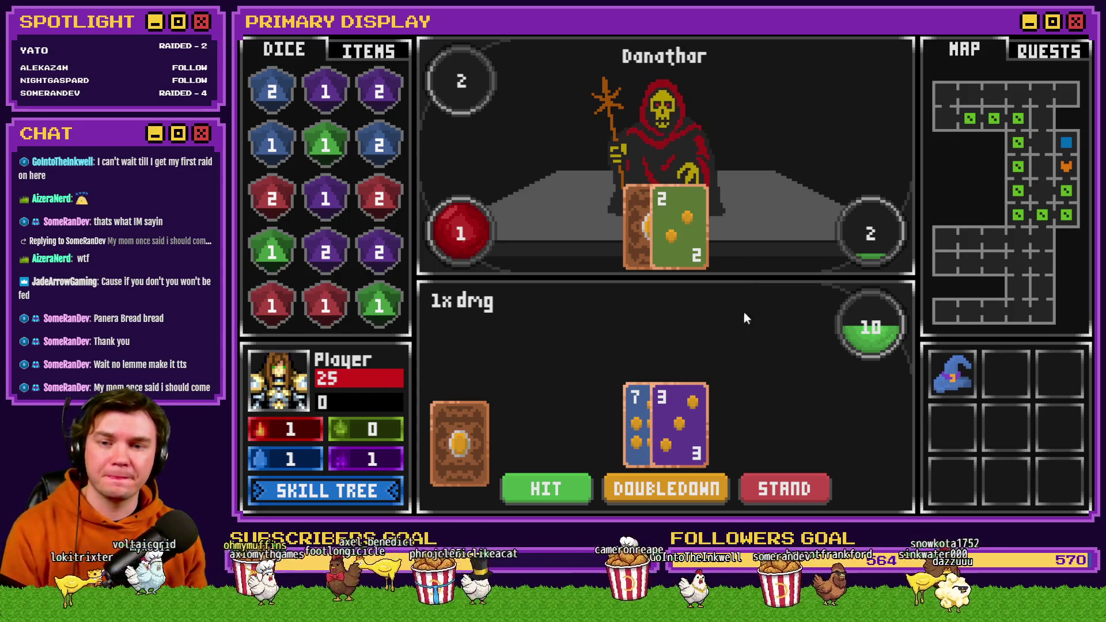
left_click(540, 489)
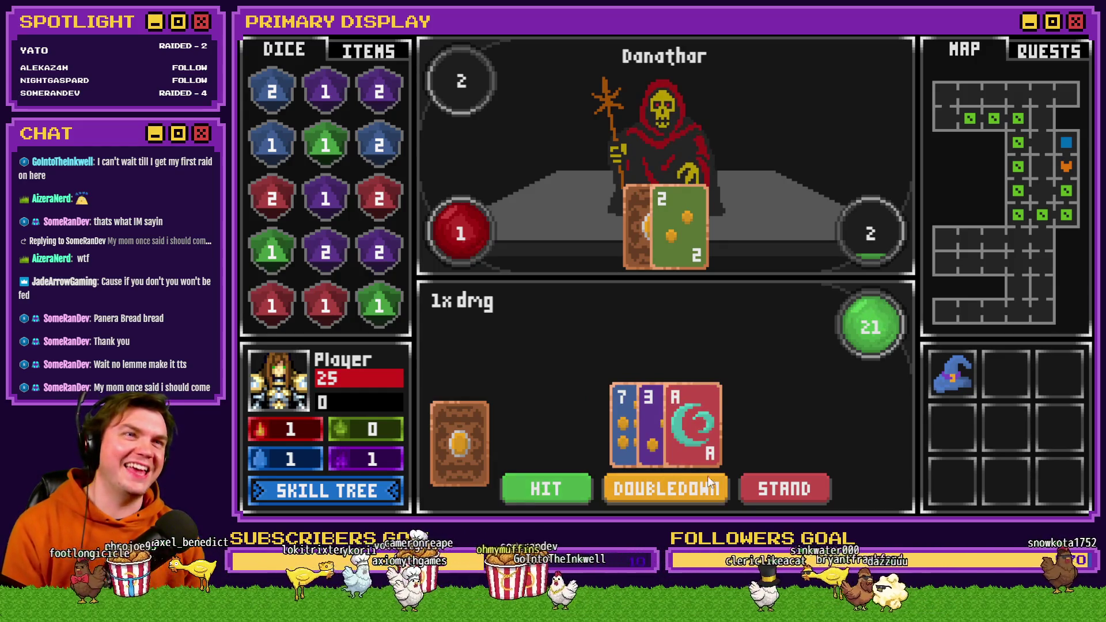
left_click(779, 489)
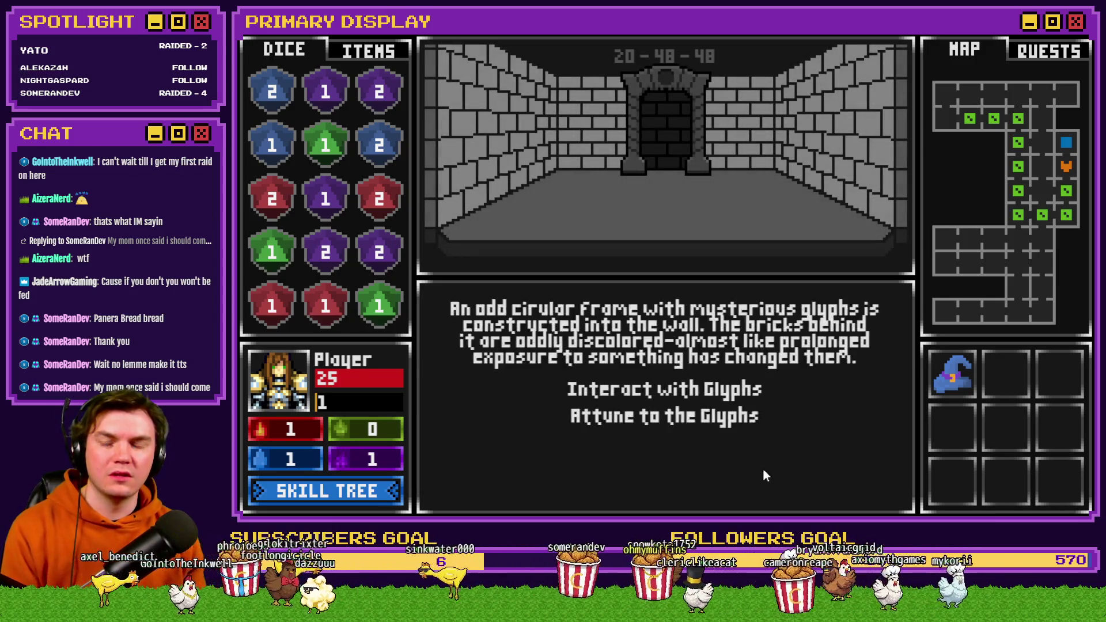
Step: Attune to the glyphs with a blood sacrifice and take the Void Stone from the pedestal
left_click(739, 418)
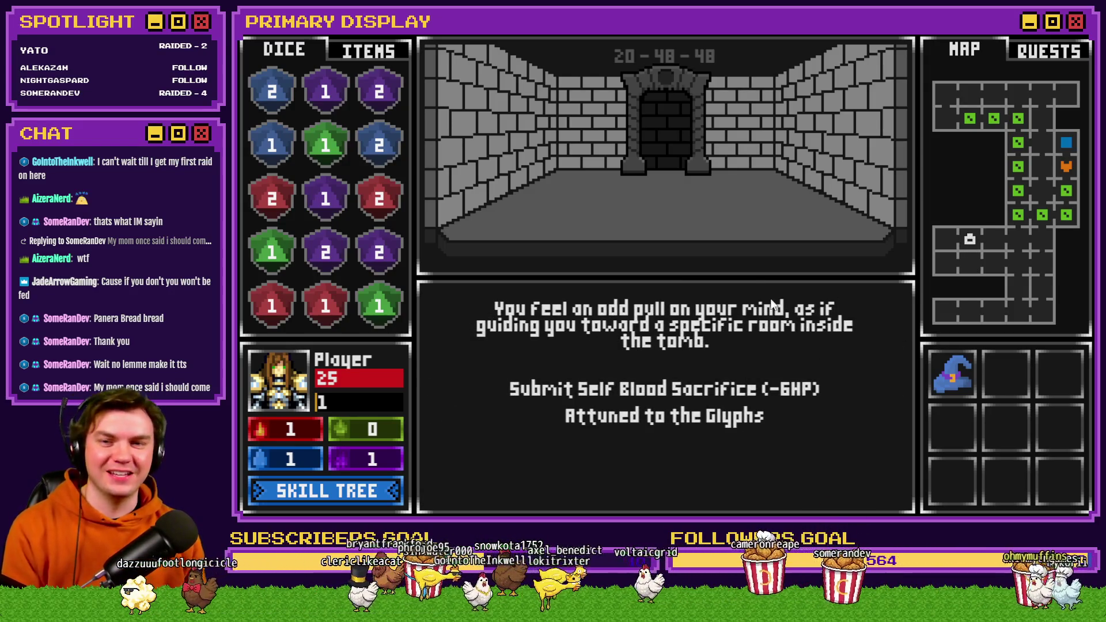
key("1")
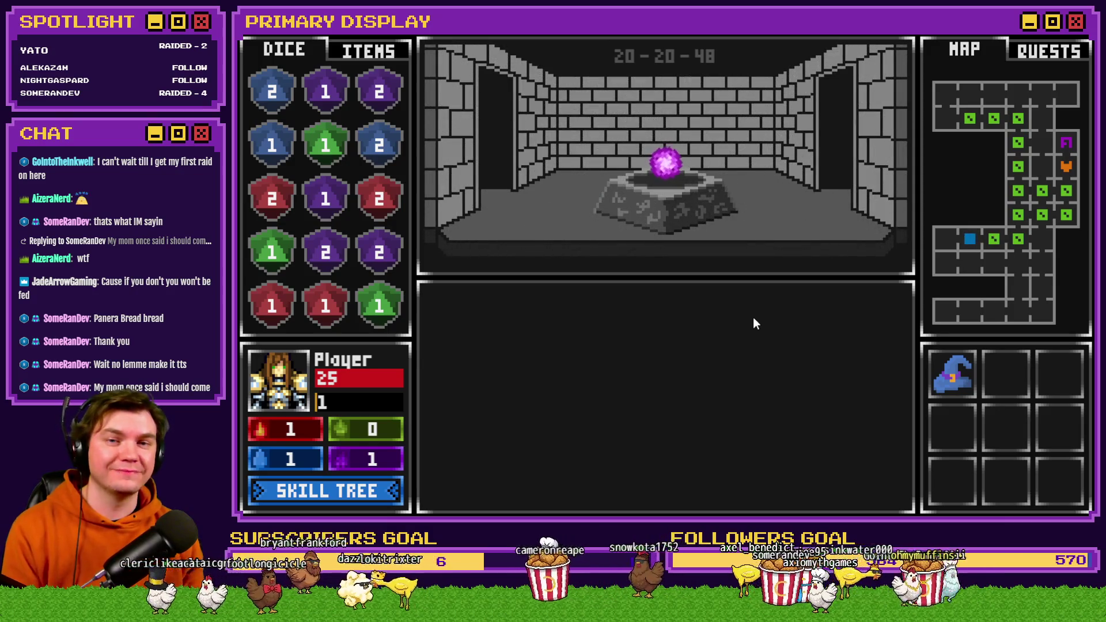
left_click(669, 196)
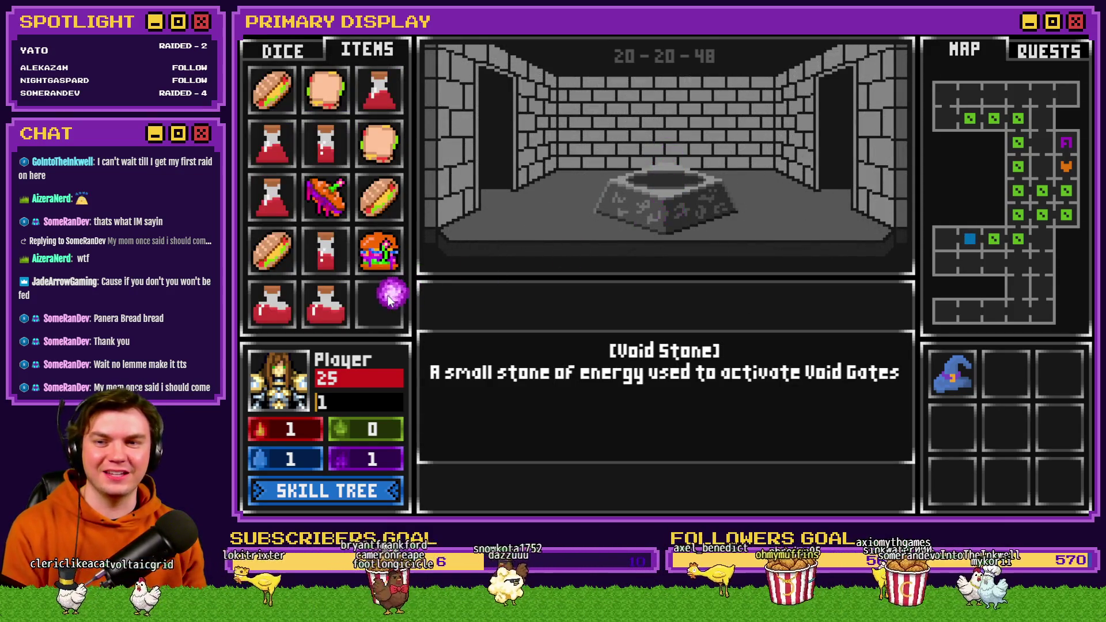
mouse_move(388, 310)
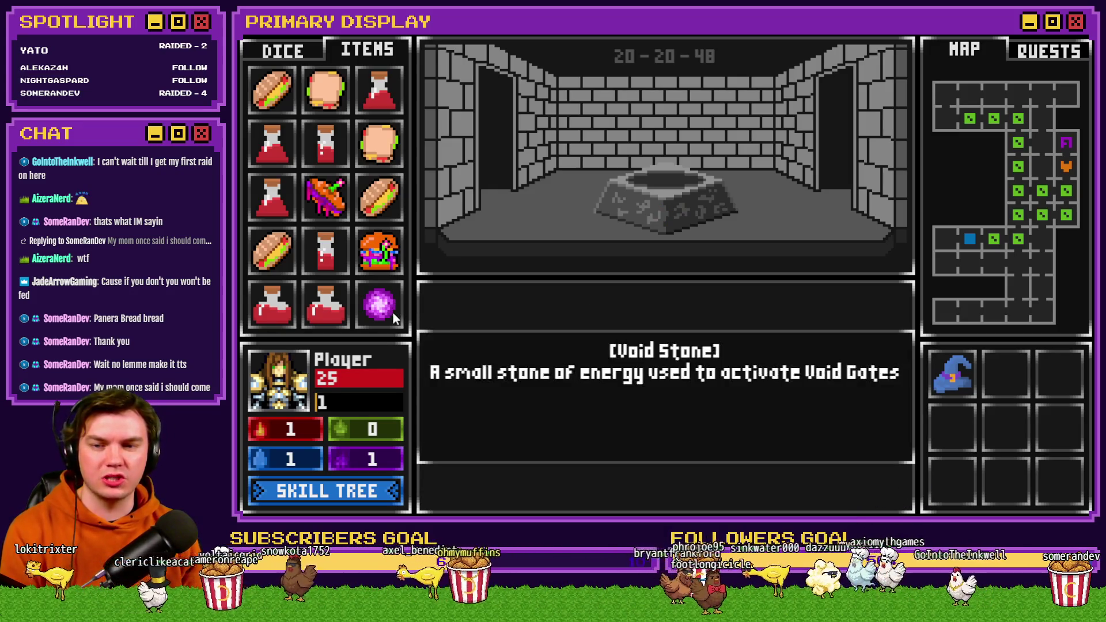
Step: Walk back through the corridor to the glyph frame and interact with the glyphs
key("Up")
key("Up")
key("Up")
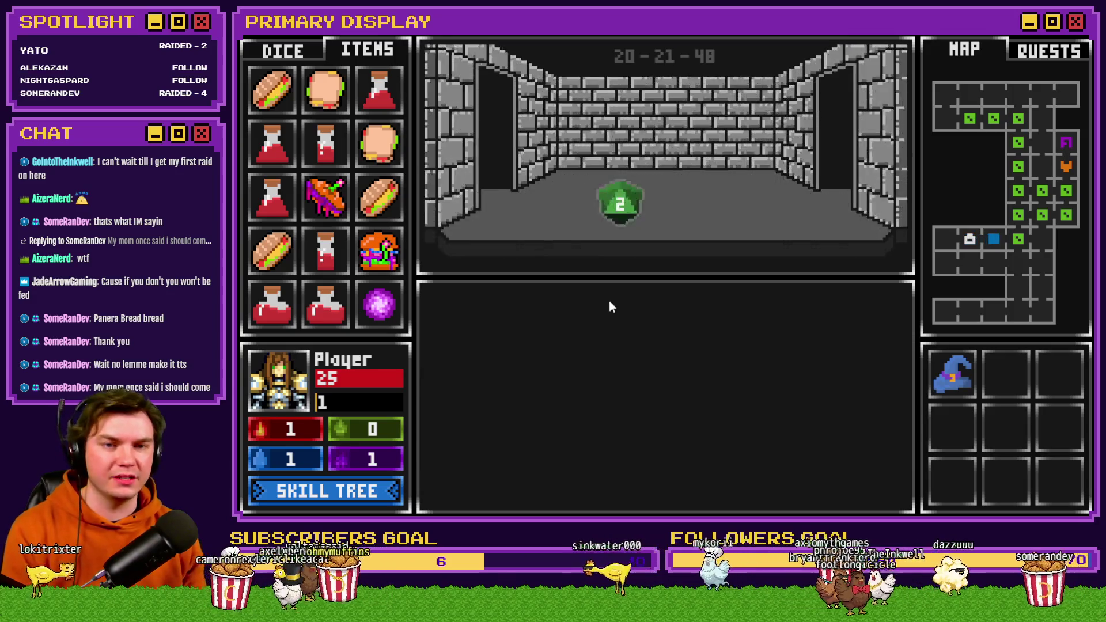
key("Up")
key("Up")
key("Right")
key("Up")
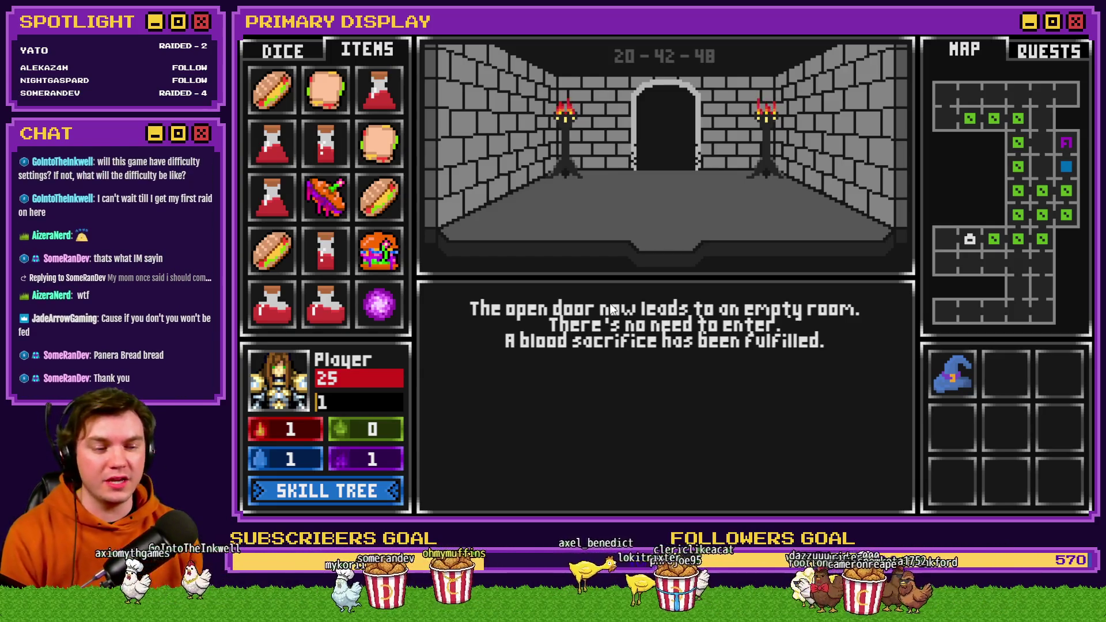
key("w")
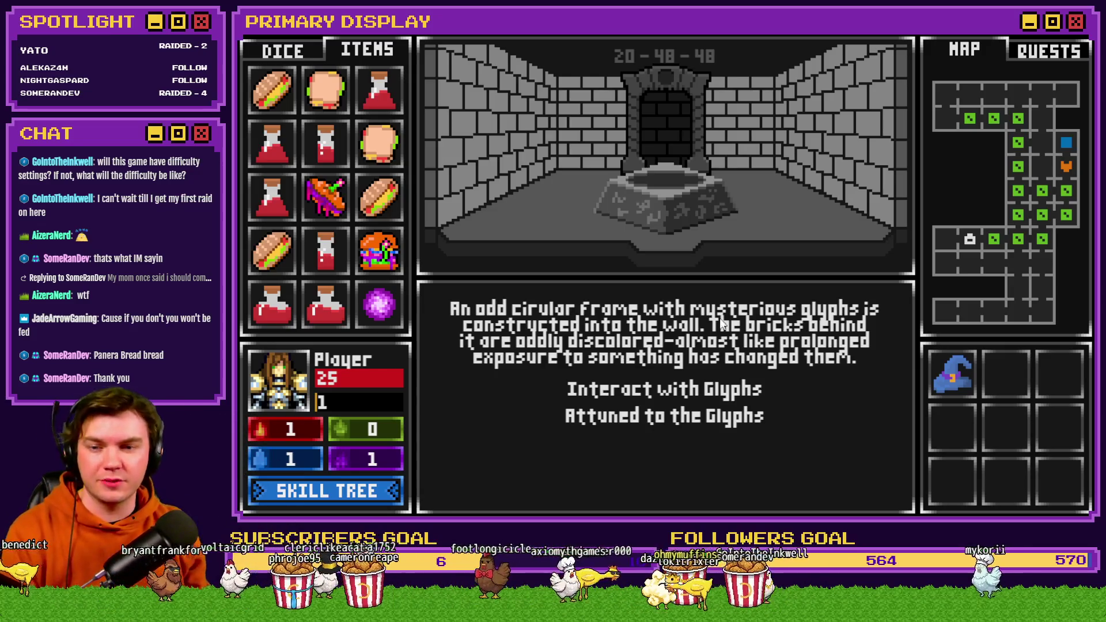
left_click(669, 391)
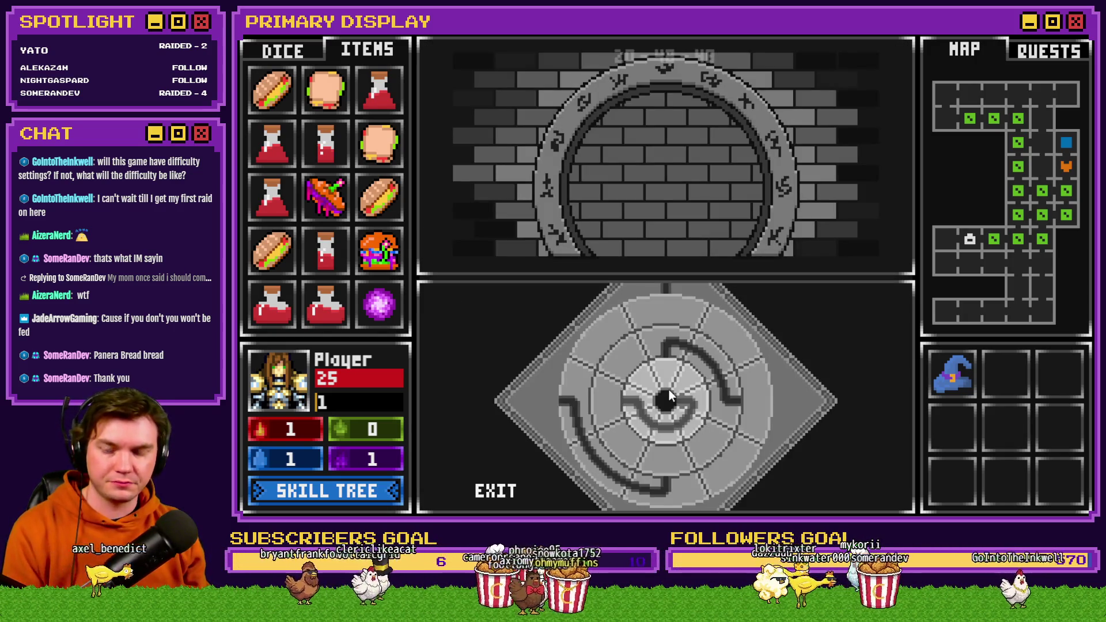
Step: Set the Void Stone in the puzzle centre and turn three rings until the groove reaches the top
left_click(379, 304)
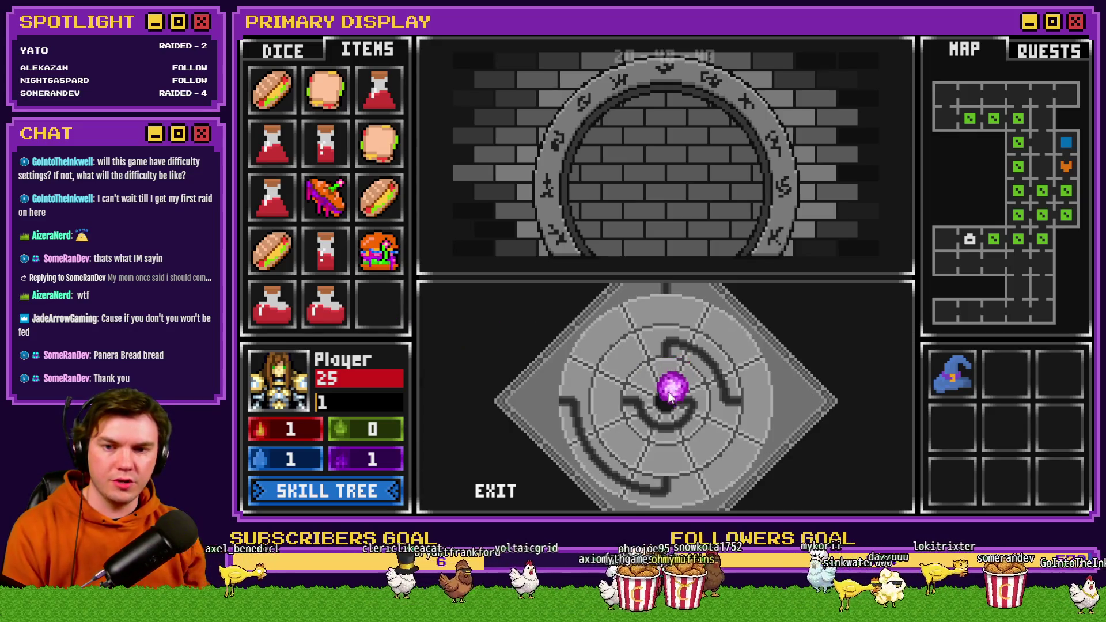
left_click(758, 357)
left_click(641, 358)
left_click(687, 457)
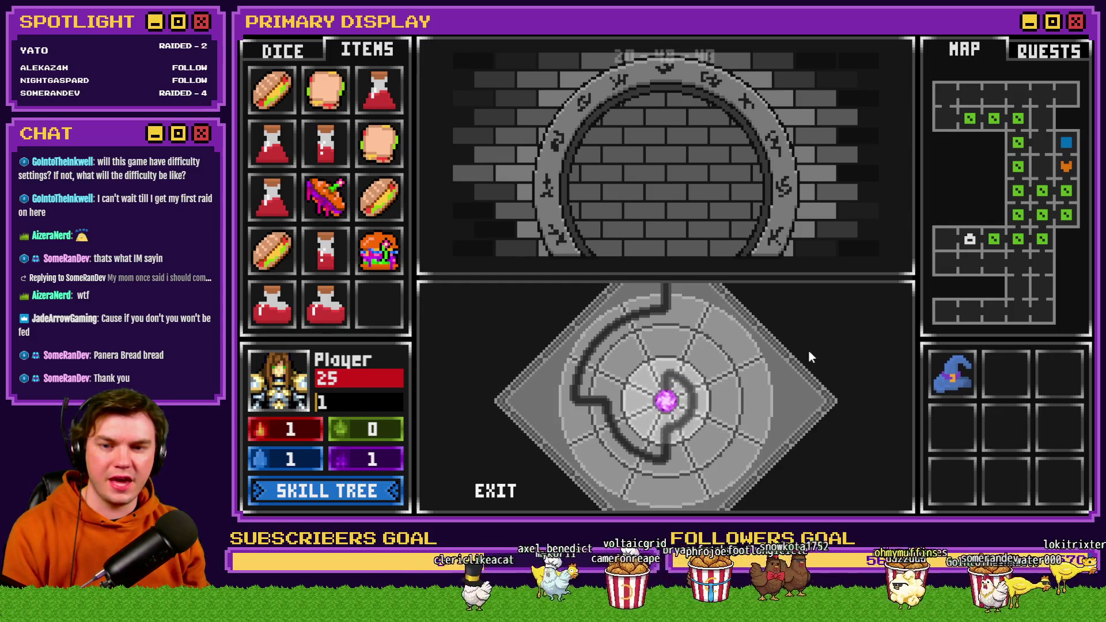